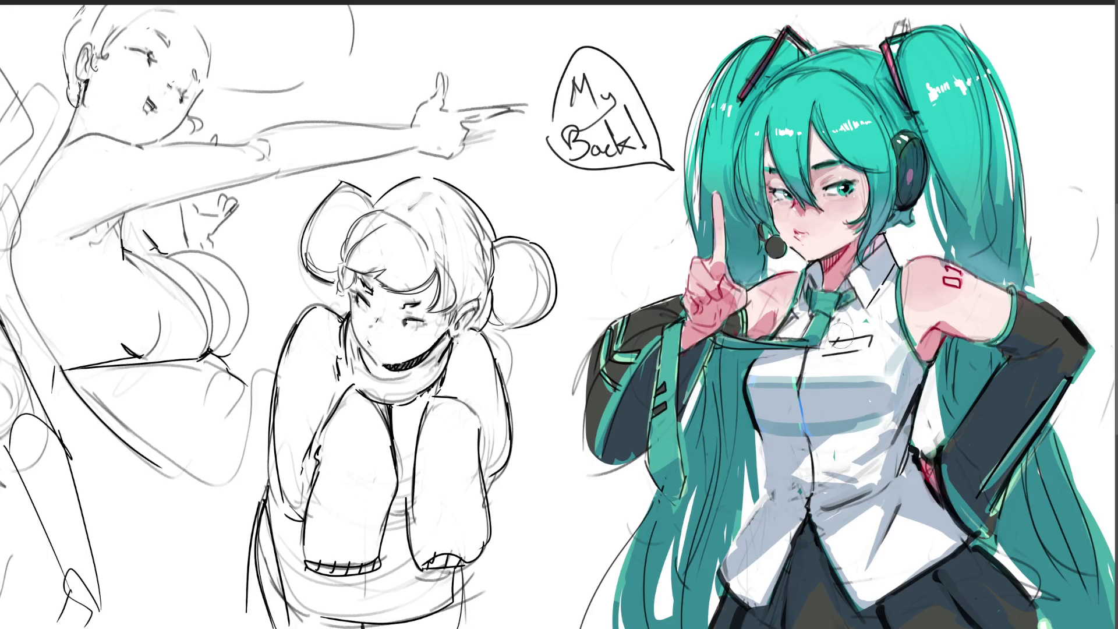
Step: Extend the collar stroke, paint a cyan chest glow and add light grey shirt shading
{"action": "left_click_drag", "start_coordinate": [824, 354], "coordinate": [855, 352]}
{"action": "left_click_drag", "start_coordinate": [796, 411], "coordinate": [873, 404]}
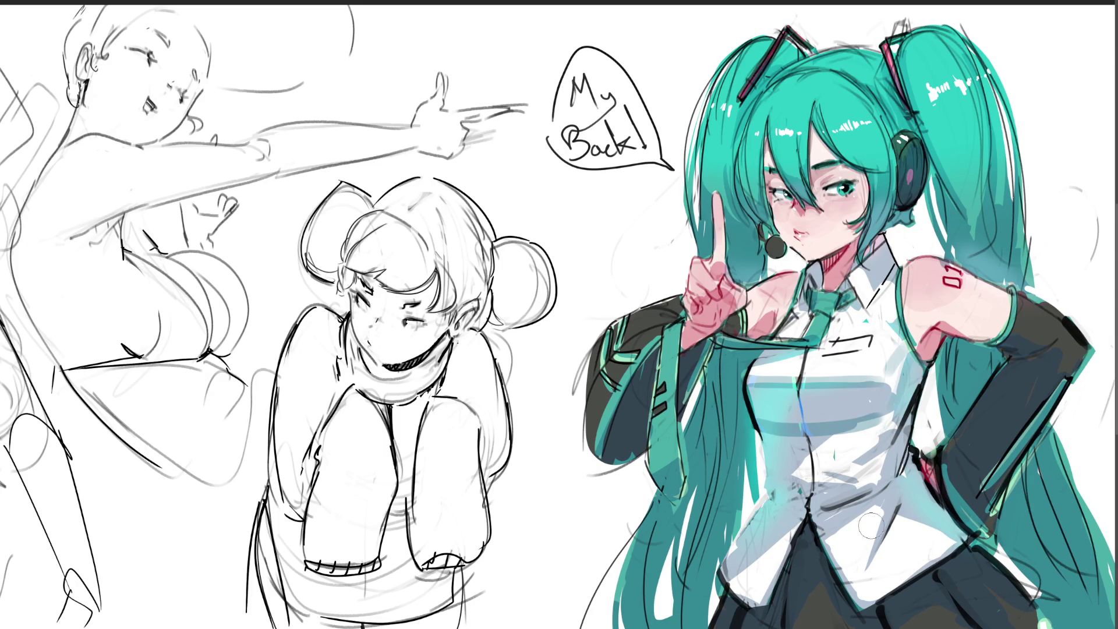
{"action": "left_click_drag", "start_coordinate": [955, 502], "coordinate": [922, 534]}
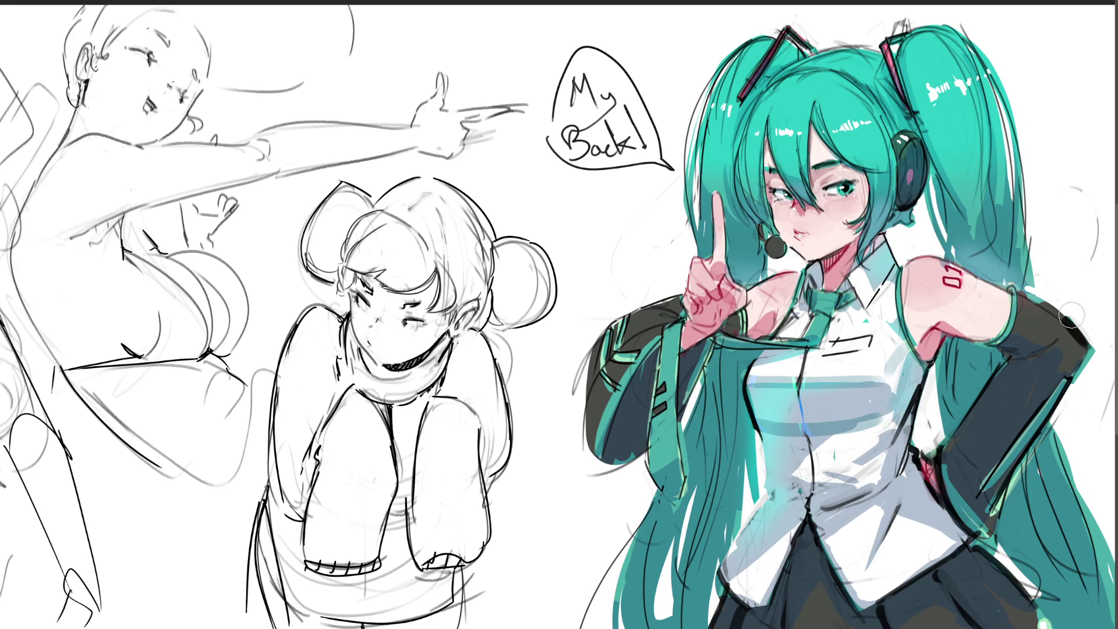
Step: Paint brighter teal strokes over the hair around the shoulder
{"action": "left_click_drag", "start_coordinate": [1024, 255], "coordinate": [1062, 268]}
{"action": "left_click_drag", "start_coordinate": [939, 223], "coordinate": [1101, 317]}
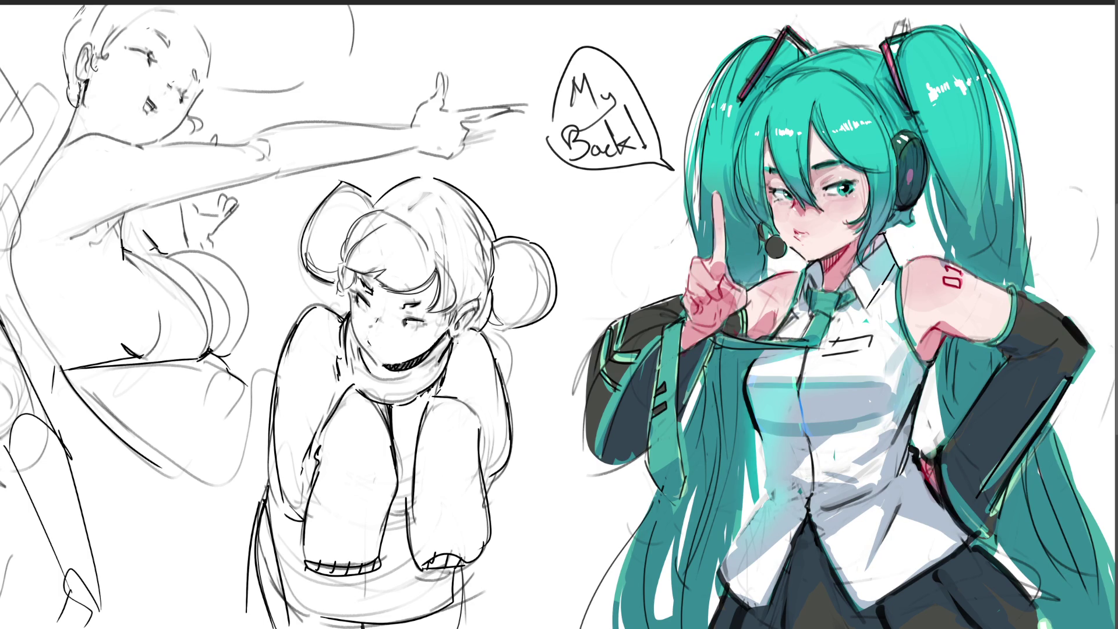
Step: Brighten the long lower twintails below the sleeve and at lower left, centre and right
{"action": "left_click_drag", "start_coordinate": [1000, 602], "coordinate": [1088, 582]}
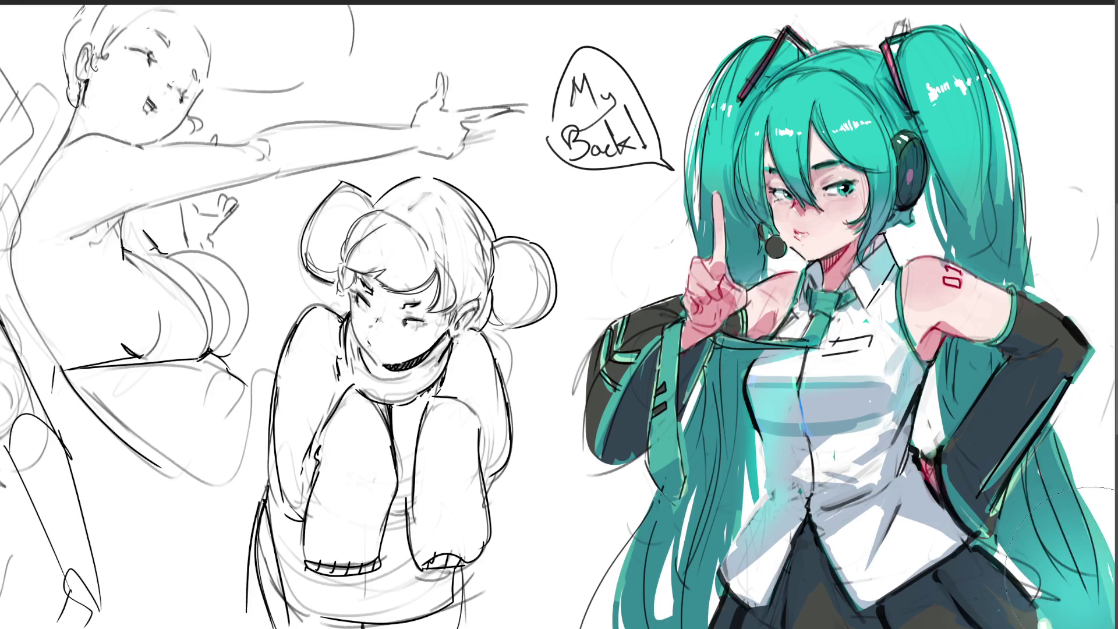
{"action": "left_click_drag", "start_coordinate": [707, 490], "coordinate": [593, 611]}
{"action": "left_click_drag", "start_coordinate": [628, 506], "coordinate": [559, 620]}
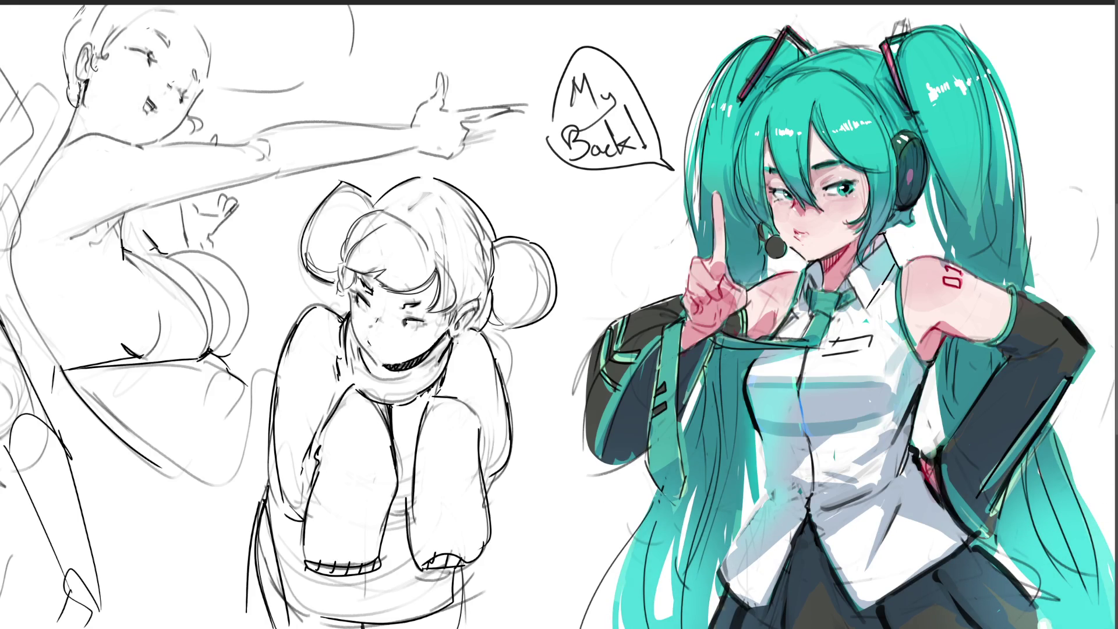
{"action": "left_click_drag", "start_coordinate": [787, 603], "coordinate": [732, 582]}
{"action": "left_click_drag", "start_coordinate": [524, 559], "coordinate": [633, 611]}
{"action": "left_click_drag", "start_coordinate": [1048, 625], "coordinate": [1041, 622]}
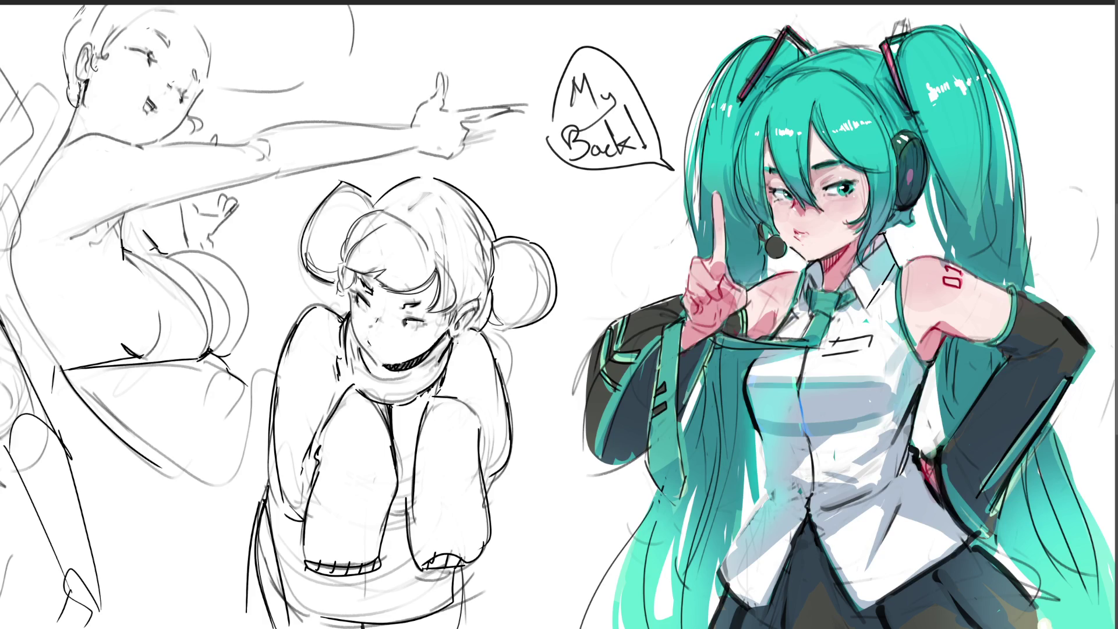
{"action": "scroll", "coordinate": [560, 314], "scroll_direction": "down", "scroll_amount": 3}
{"action": "scroll", "coordinate": [559, 315], "scroll_direction": "down", "scroll_amount": 3}
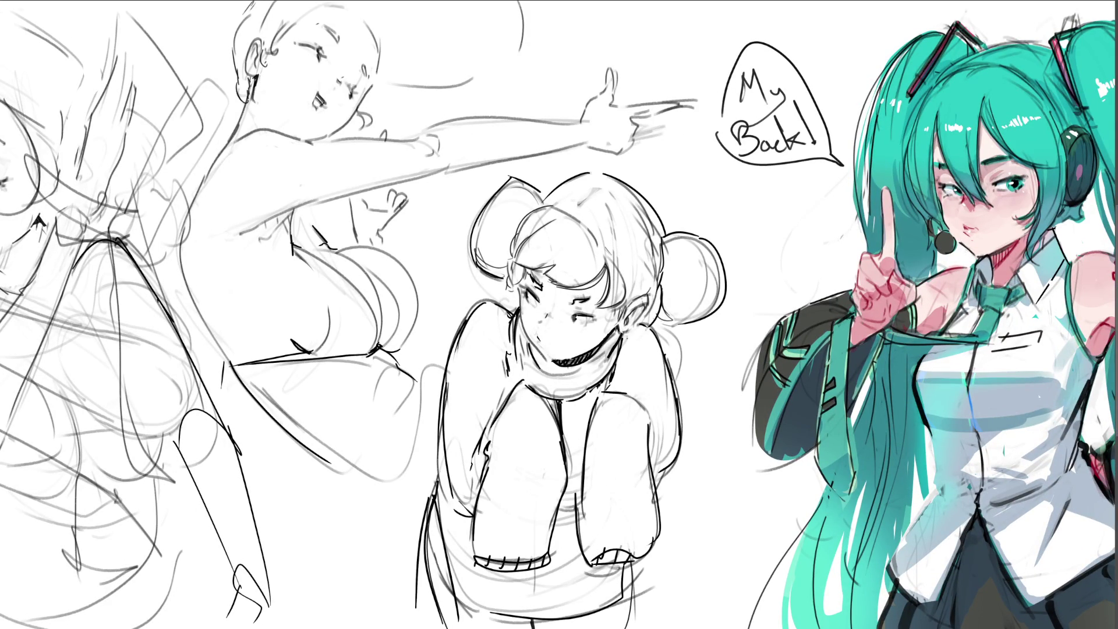
{"action": "key", "text": "ctrl+z"}
{"action": "key", "text": "ctrl+y"}
{"action": "key", "text": "ctrl+z"}
{"action": "key", "text": "ctrl+y"}
Step: Dab small light highlights beneath the eye and beside the nose
{"action": "left_click_drag", "start_coordinate": [952, 197], "coordinate": [959, 200]}
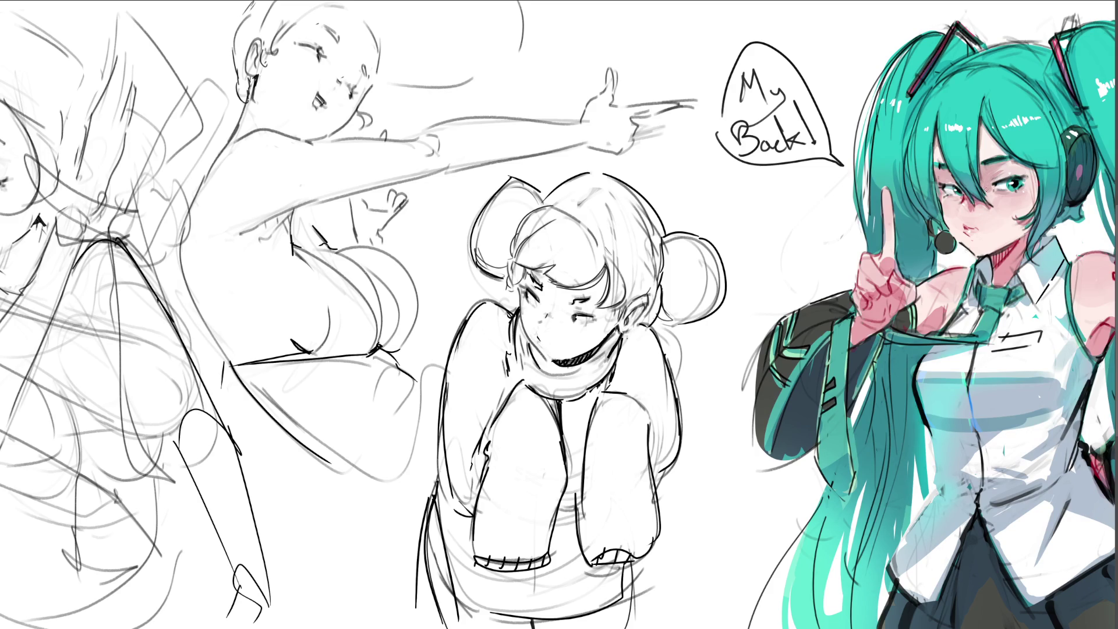
{"action": "left_click_drag", "start_coordinate": [968, 206], "coordinate": [971, 209]}
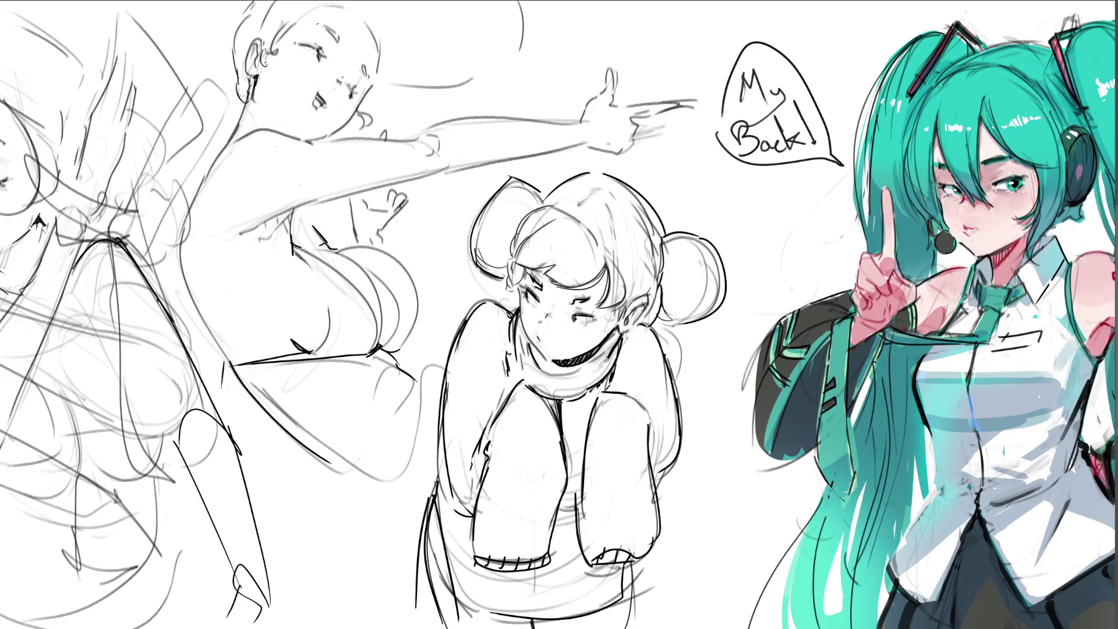
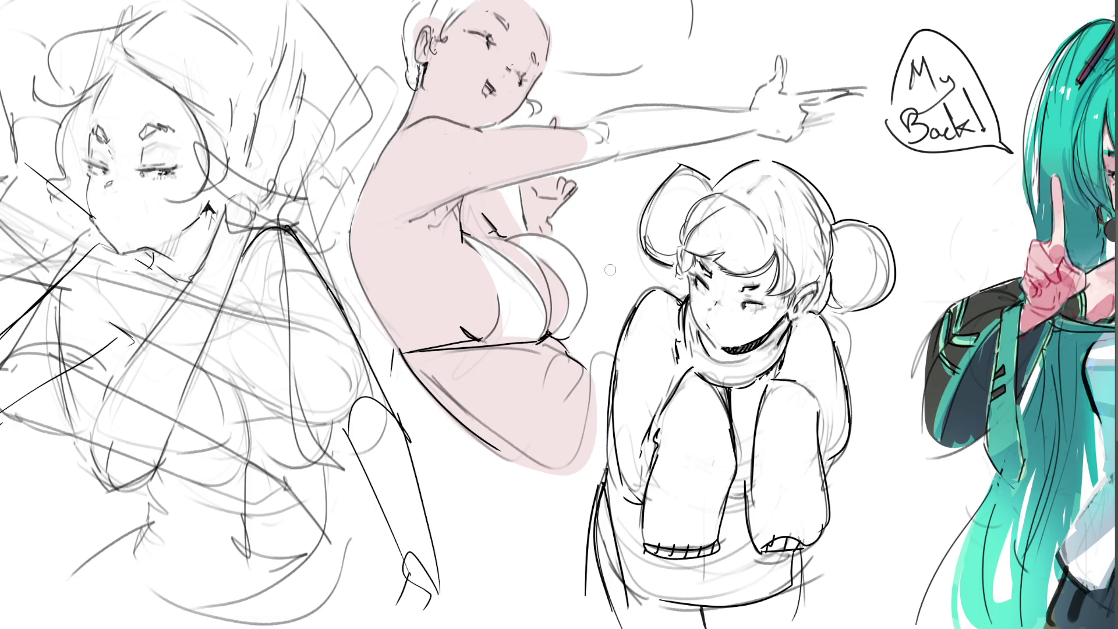
Step: Paint pink skin along the bust's lower edge and up the pointing girl's upper arm
{"action": "mouse_move", "coordinate": [580, 332]}
{"action": "left_mouse_down"}
{"action": "mouse_move", "coordinate": [592, 360]}
{"action": "mouse_move", "coordinate": [580, 333]}
{"action": "left_mouse_up"}
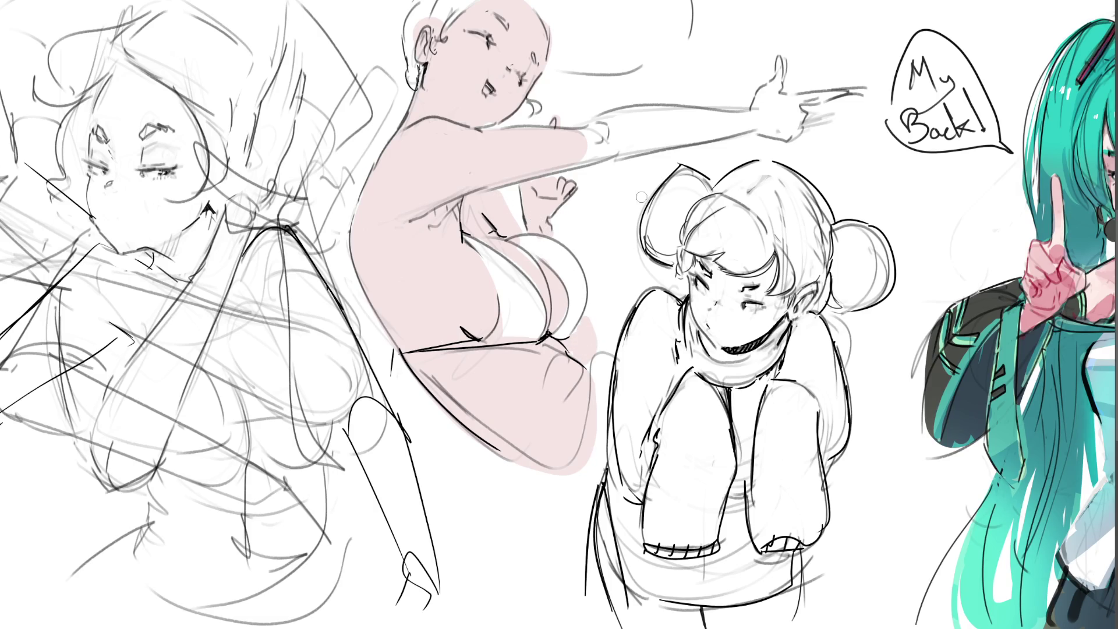
{"action": "mouse_move", "coordinate": [596, 149]}
{"action": "left_mouse_down"}
{"action": "mouse_move", "coordinate": [603, 125]}
{"action": "mouse_move", "coordinate": [733, 128]}
{"action": "mouse_move", "coordinate": [638, 135]}
{"action": "mouse_move", "coordinate": [768, 114]}
{"action": "mouse_move", "coordinate": [774, 70]}
{"action": "mouse_move", "coordinate": [767, 101]}
{"action": "mouse_move", "coordinate": [782, 126]}
{"action": "mouse_move", "coordinate": [794, 123]}
{"action": "mouse_move", "coordinate": [791, 101]}
{"action": "mouse_move", "coordinate": [842, 93]}
{"action": "mouse_move", "coordinate": [760, 127]}
{"action": "mouse_move", "coordinate": [781, 65]}
{"action": "left_mouse_up"}
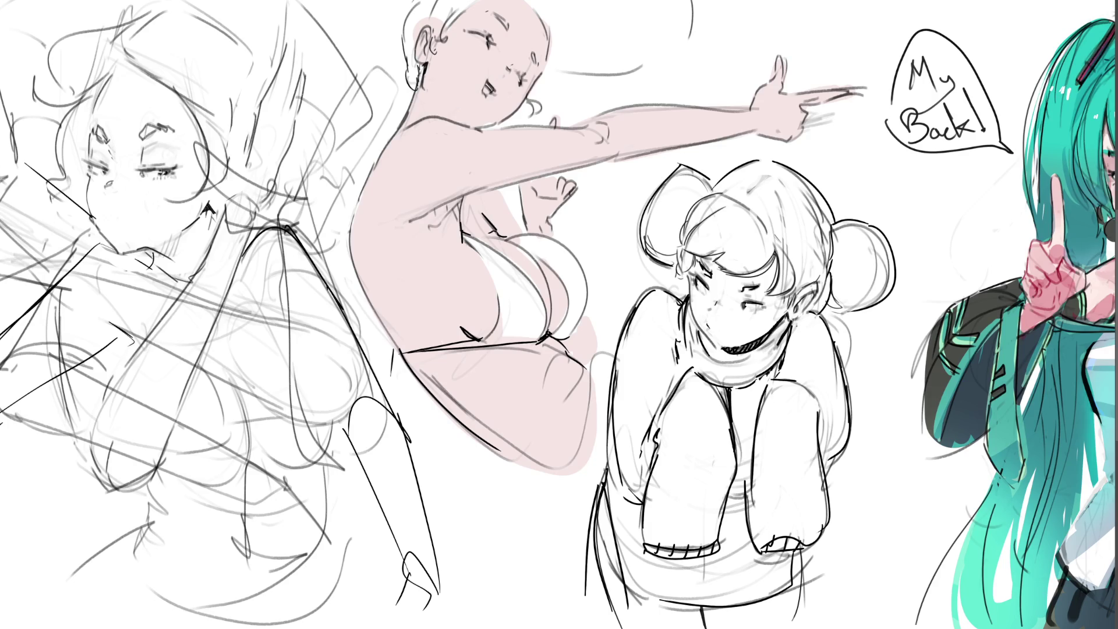
Step: Darken the pointing girl's eye lines and add pink along the hairline near her ear
{"action": "left_click_drag", "start_coordinate": [496, 15], "coordinate": [540, 69]}
{"action": "left_click_drag", "start_coordinate": [534, 55], "coordinate": [541, 65]}
{"action": "mouse_move", "coordinate": [436, 42]}
{"action": "left_mouse_down"}
{"action": "mouse_move", "coordinate": [473, 2]}
{"action": "mouse_move", "coordinate": [440, 28]}
{"action": "mouse_move", "coordinate": [415, 5]}
{"action": "mouse_move", "coordinate": [410, 83]}
{"action": "mouse_move", "coordinate": [414, 72]}
{"action": "left_mouse_up"}
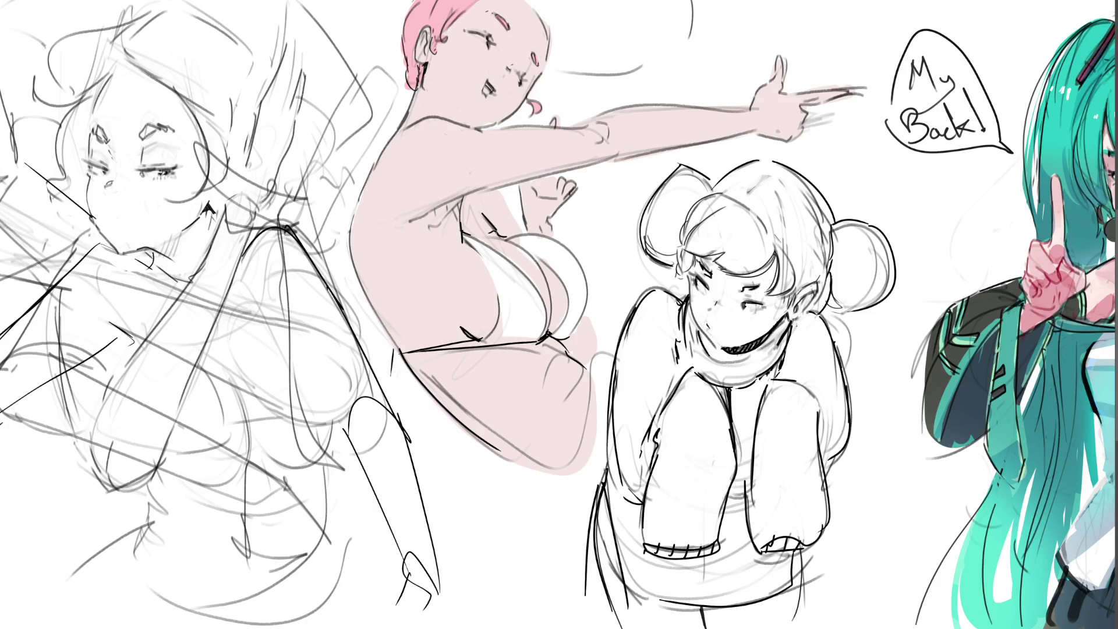
Step: Fill the pointing girl's head with pink hair flowing out to the right
{"action": "mouse_move", "coordinate": [533, 3]}
{"action": "left_mouse_down"}
{"action": "mouse_move", "coordinate": [572, 42]}
{"action": "mouse_move", "coordinate": [548, 68]}
{"action": "mouse_move", "coordinate": [655, 58]}
{"action": "left_mouse_up"}
{"action": "mouse_move", "coordinate": [573, 62]}
{"action": "left_mouse_down"}
{"action": "mouse_move", "coordinate": [685, 39]}
{"action": "mouse_move", "coordinate": [664, 11]}
{"action": "mouse_move", "coordinate": [594, 18]}
{"action": "mouse_move", "coordinate": [586, 44]}
{"action": "mouse_move", "coordinate": [641, 27]}
{"action": "mouse_move", "coordinate": [666, 42]}
{"action": "mouse_move", "coordinate": [679, 17]}
{"action": "left_mouse_up"}
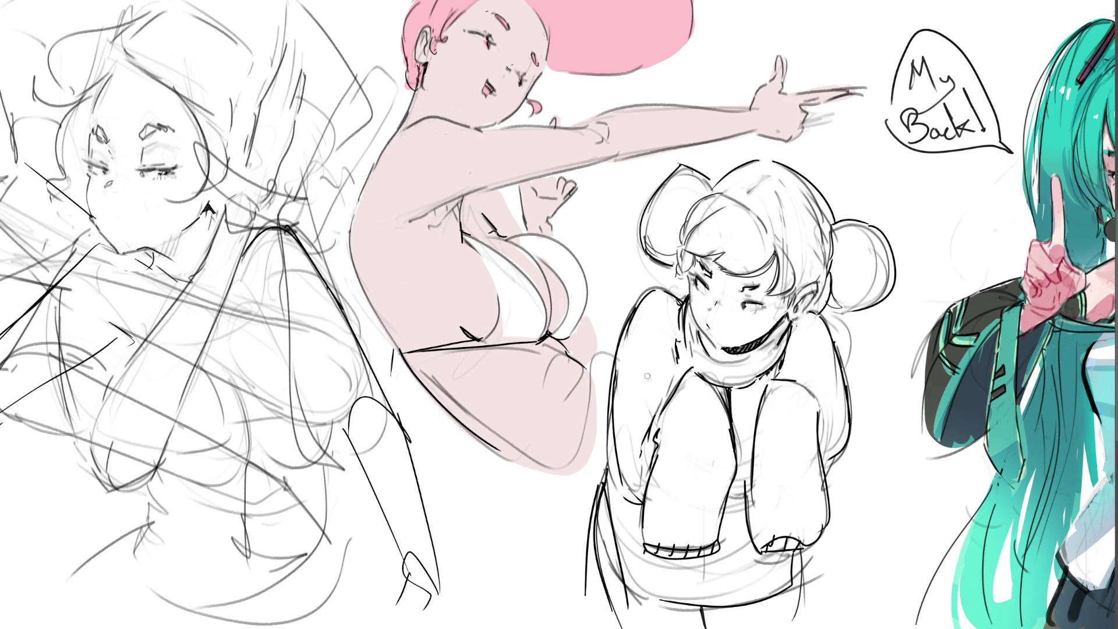
Step: Fill the bikini and remaining breast highlights with pink, covering the line near the armpit
{"action": "mouse_move", "coordinate": [468, 236]}
{"action": "left_mouse_down"}
{"action": "mouse_move", "coordinate": [504, 323]}
{"action": "mouse_move", "coordinate": [532, 334]}
{"action": "left_mouse_up"}
{"action": "mouse_move", "coordinate": [480, 242]}
{"action": "left_mouse_down"}
{"action": "mouse_move", "coordinate": [528, 284]}
{"action": "mouse_move", "coordinate": [534, 328]}
{"action": "left_mouse_up"}
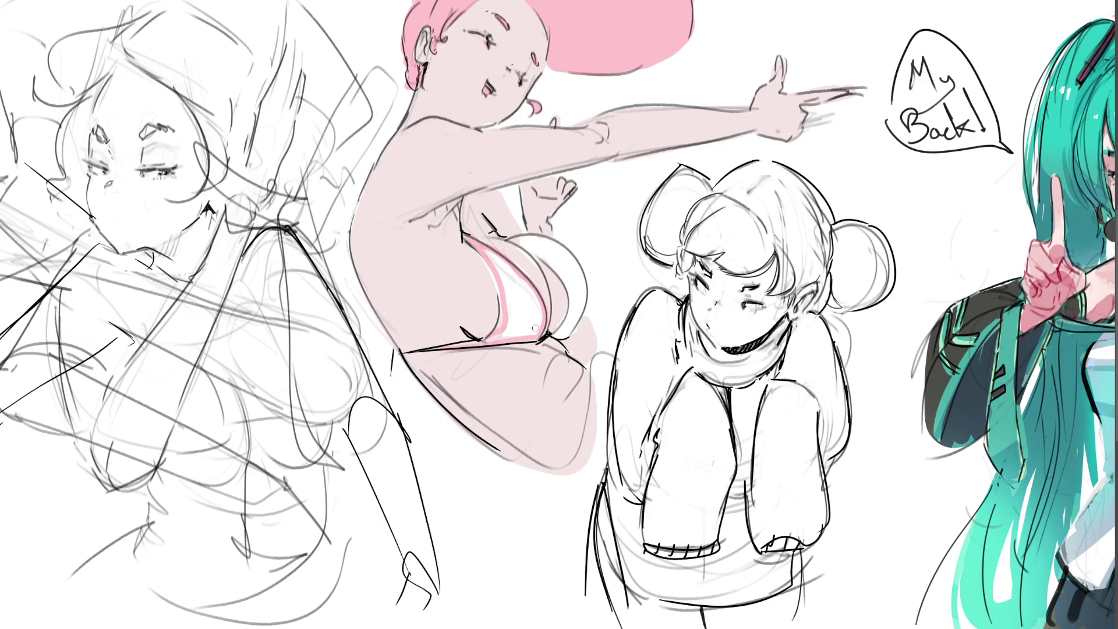
{"action": "mouse_move", "coordinate": [489, 254]}
{"action": "left_mouse_down"}
{"action": "mouse_move", "coordinate": [495, 341]}
{"action": "mouse_move", "coordinate": [520, 336]}
{"action": "left_mouse_up"}
{"action": "mouse_move", "coordinate": [511, 288]}
{"action": "left_mouse_down"}
{"action": "mouse_move", "coordinate": [511, 270]}
{"action": "mouse_move", "coordinate": [535, 336]}
{"action": "left_mouse_up"}
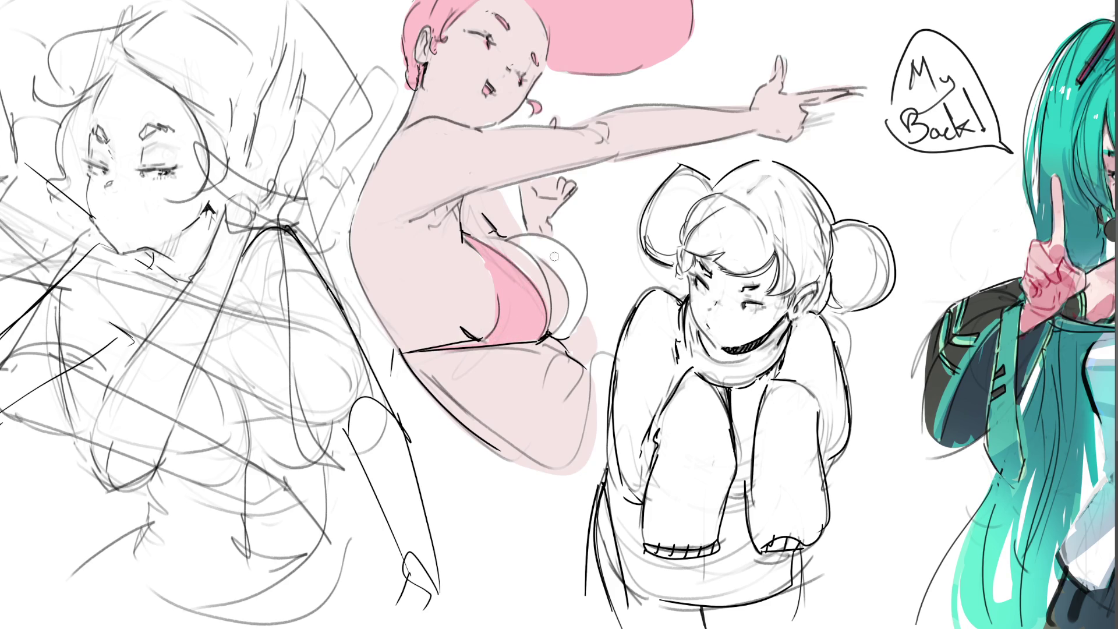
{"action": "mouse_move", "coordinate": [520, 237]}
{"action": "left_mouse_down"}
{"action": "mouse_move", "coordinate": [567, 293]}
{"action": "mouse_move", "coordinate": [554, 251]}
{"action": "mouse_move", "coordinate": [577, 316]}
{"action": "left_mouse_up"}
{"action": "mouse_move", "coordinate": [577, 256]}
{"action": "left_mouse_down"}
{"action": "mouse_move", "coordinate": [559, 337]}
{"action": "mouse_move", "coordinate": [538, 246]}
{"action": "left_mouse_up"}
{"action": "left_click_drag", "start_coordinate": [463, 198], "coordinate": [507, 238]}
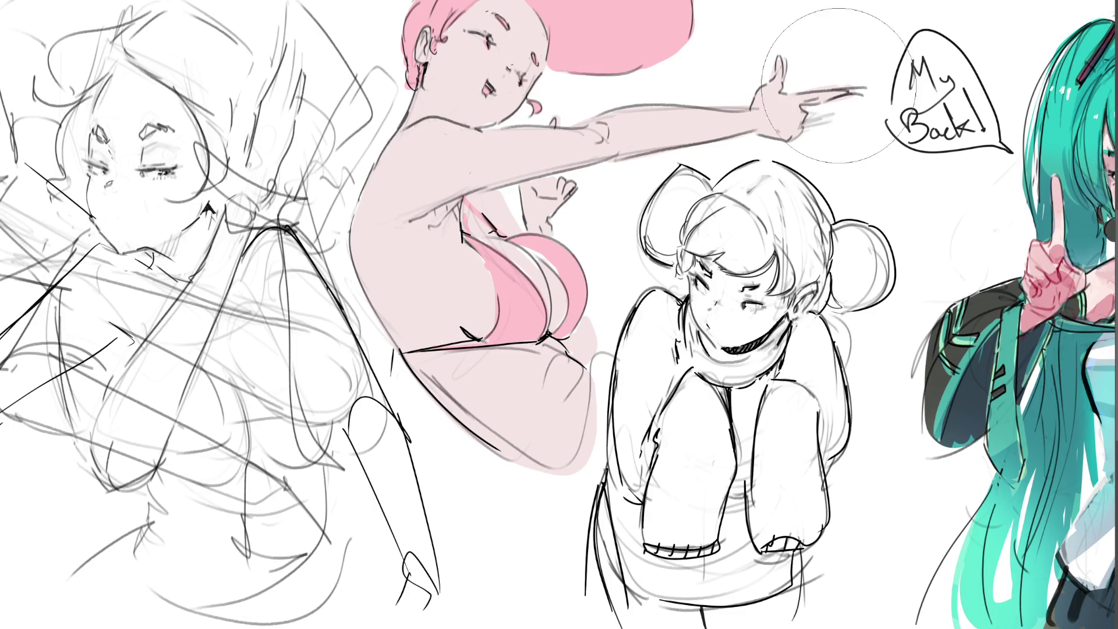
Step: Paint the pointing hand saturated pink and shade the shoulder, armpit and underarm
{"action": "left_click_drag", "start_coordinate": [760, 70], "coordinate": [791, 117]}
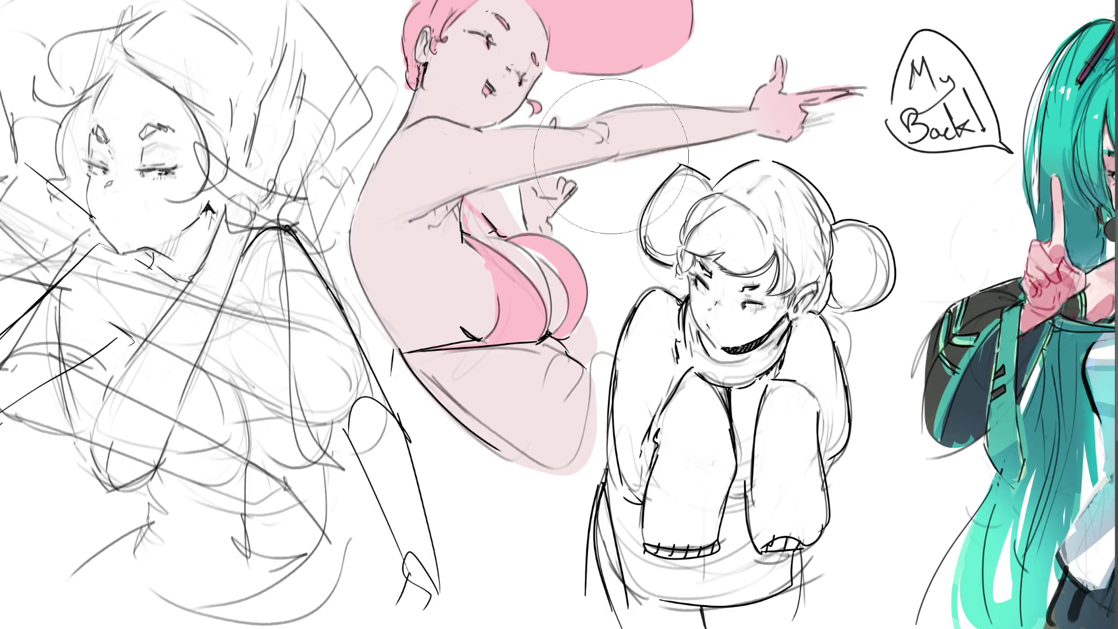
{"action": "left_click_drag", "start_coordinate": [612, 140], "coordinate": [561, 114]}
{"action": "left_click_drag", "start_coordinate": [515, 215], "coordinate": [476, 208]}
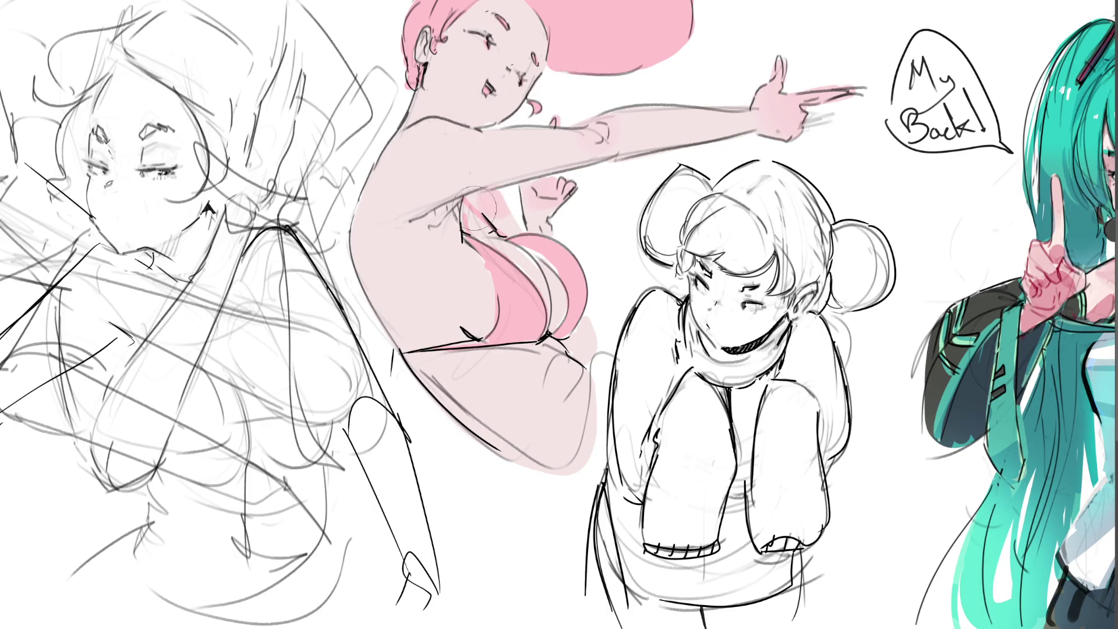
{"action": "key", "text": "bracketright"}
{"action": "key", "text": "bracketright"}
{"action": "left_click_drag", "start_coordinate": [418, 149], "coordinate": [427, 151]}
{"action": "key", "text": "bracketleft"}
{"action": "key", "text": "bracketleft"}
Step: Add pink blush to both cheeks, white highlights in the teal hair and pink along the hip edge
{"action": "left_click_drag", "start_coordinate": [471, 50], "coordinate": [474, 56]}
{"action": "left_click_drag", "start_coordinate": [506, 95], "coordinate": [512, 98]}
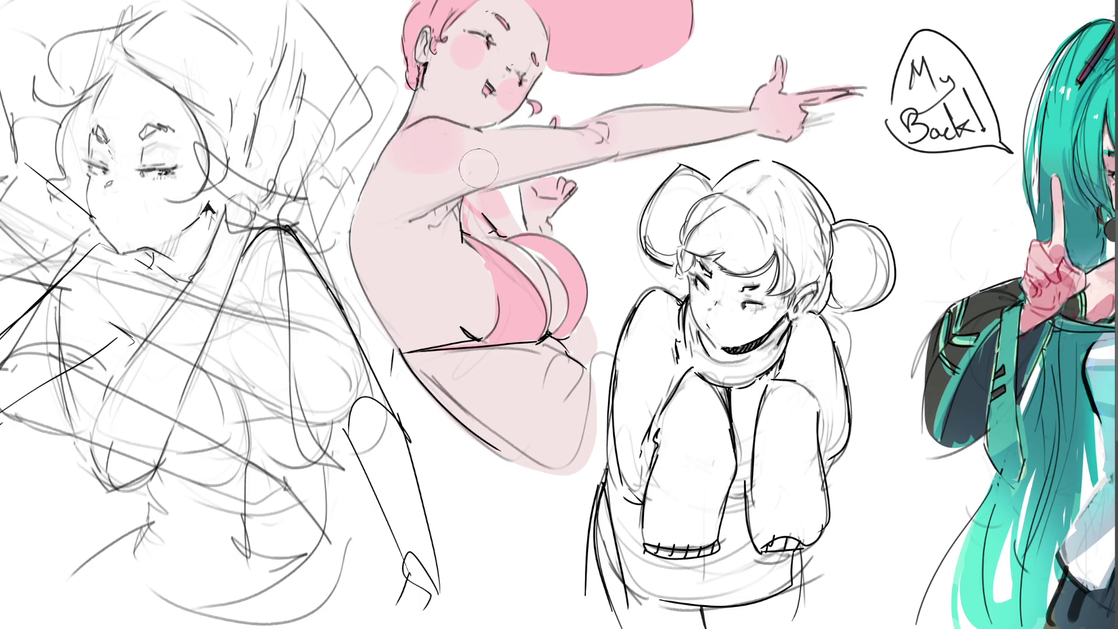
{"action": "left_click_drag", "start_coordinate": [1062, 81], "coordinate": [1067, 88]}
{"action": "left_click_drag", "start_coordinate": [622, 350], "coordinate": [591, 348]}
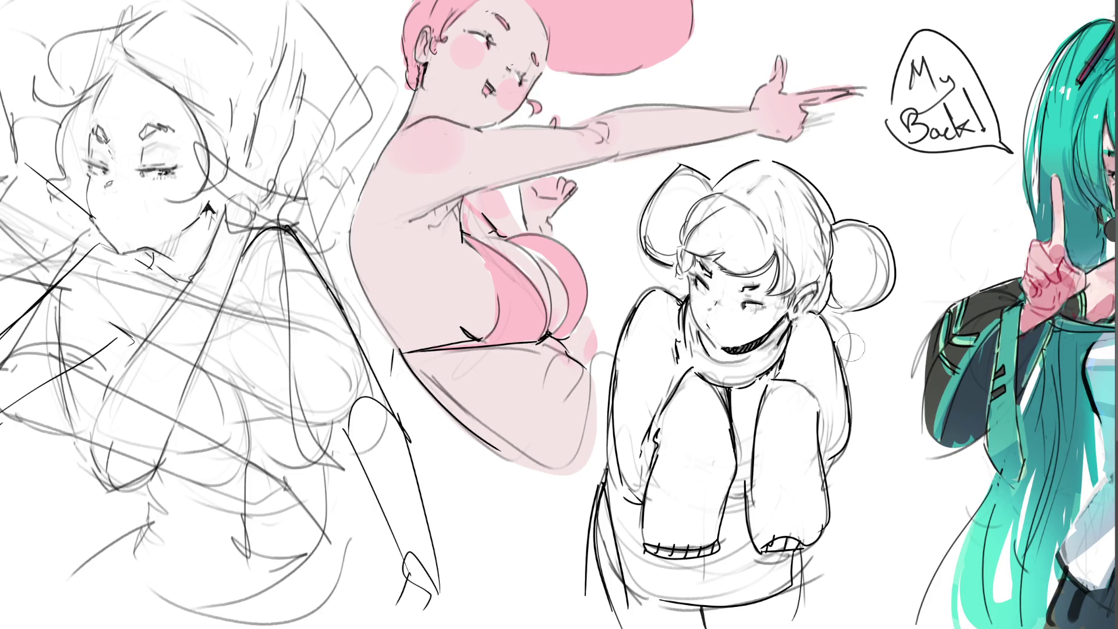
Step: Undo a stray mauve dab and darken the shading in the armpit along the arm
{"action": "left_click", "coordinate": [498, 594]}
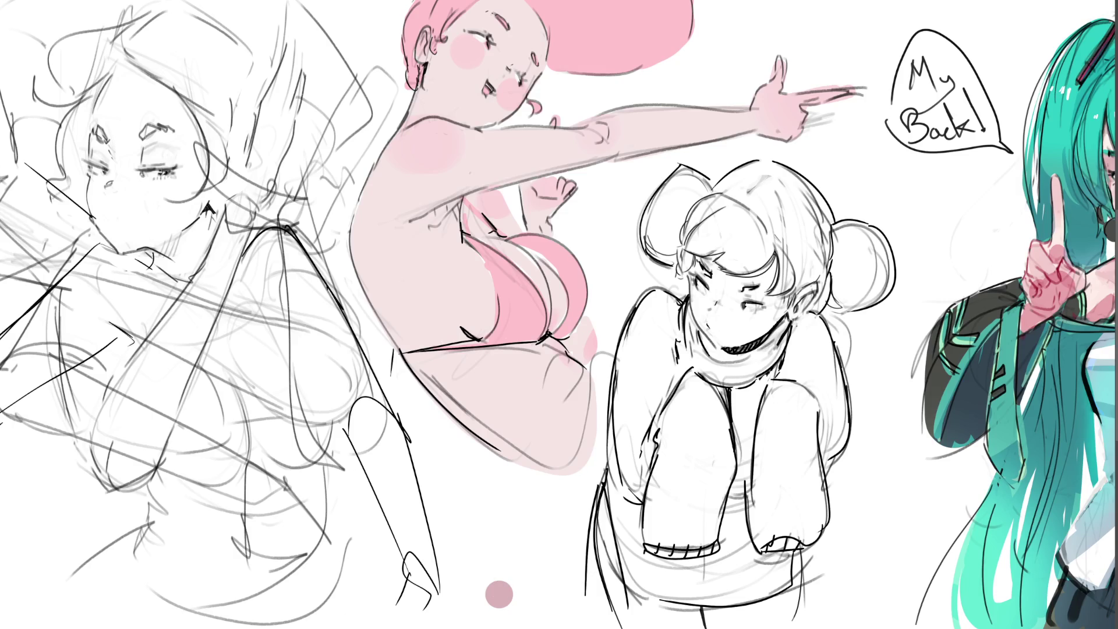
{"action": "key", "text": "ctrl+z"}
{"action": "mouse_move", "coordinate": [446, 202]}
{"action": "left_mouse_down"}
{"action": "mouse_move", "coordinate": [411, 231]}
{"action": "mouse_move", "coordinate": [481, 179]}
{"action": "mouse_move", "coordinate": [411, 240]}
{"action": "mouse_move", "coordinate": [437, 234]}
{"action": "mouse_move", "coordinate": [480, 179]}
{"action": "mouse_move", "coordinate": [698, 126]}
{"action": "mouse_move", "coordinate": [777, 131]}
{"action": "mouse_move", "coordinate": [858, 81]}
{"action": "left_mouse_up"}
Step: Redo the pointing hand's shading and try a pink shadow on the arm's underside
{"action": "key", "text": "ctrl+z"}
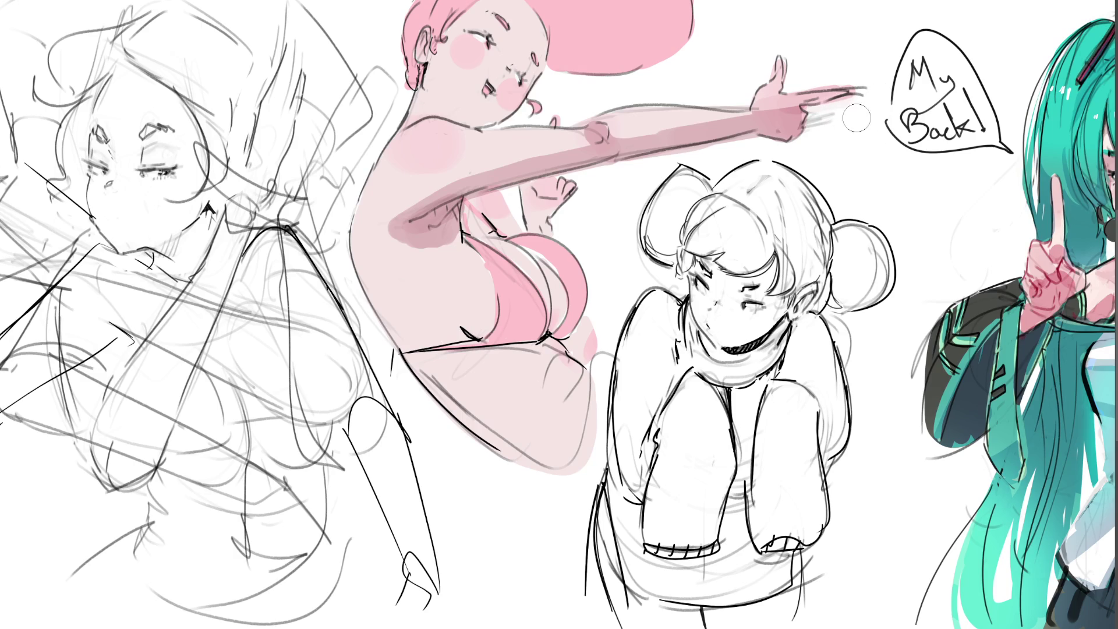
{"action": "mouse_move", "coordinate": [760, 103]}
{"action": "left_mouse_down"}
{"action": "mouse_move", "coordinate": [813, 94]}
{"action": "mouse_move", "coordinate": [777, 110]}
{"action": "mouse_move", "coordinate": [812, 109]}
{"action": "mouse_move", "coordinate": [755, 99]}
{"action": "mouse_move", "coordinate": [785, 95]}
{"action": "mouse_move", "coordinate": [768, 119]}
{"action": "left_mouse_up"}
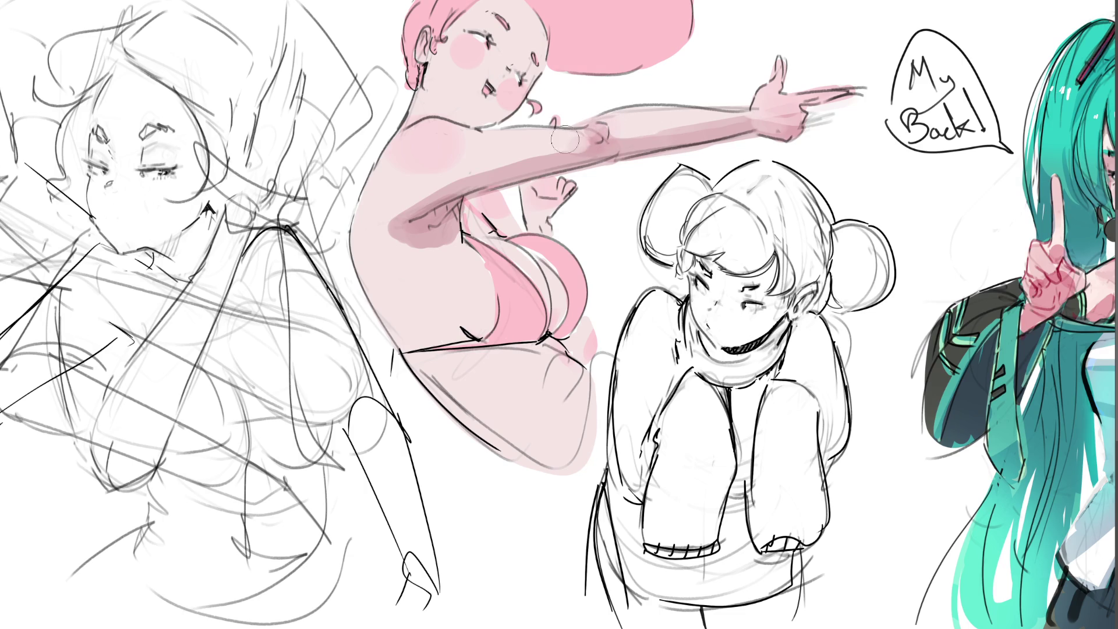
{"action": "left_click_drag", "start_coordinate": [565, 141], "coordinate": [378, 227]}
{"action": "key", "text": "ctrl+z"}
Step: Lighten the dark underarm shading and shade the small lower hand darker pink
{"action": "mouse_move", "coordinate": [477, 200]}
{"action": "left_mouse_down"}
{"action": "mouse_move", "coordinate": [492, 216]}
{"action": "mouse_move", "coordinate": [476, 219]}
{"action": "mouse_move", "coordinate": [553, 211]}
{"action": "left_mouse_up"}
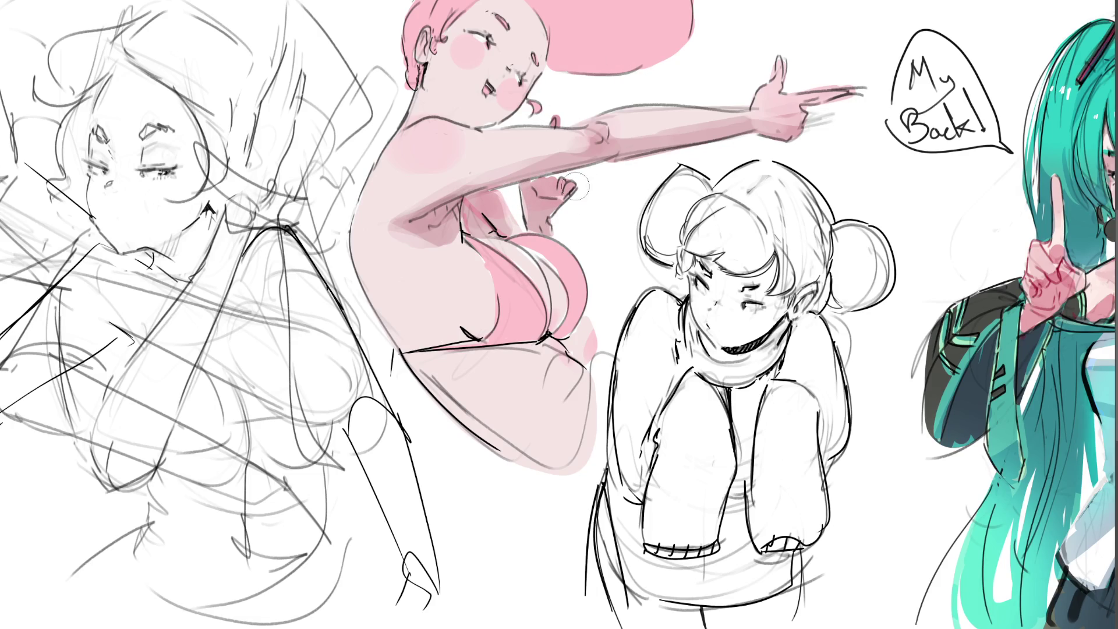
{"action": "left_click_drag", "start_coordinate": [546, 199], "coordinate": [586, 188]}
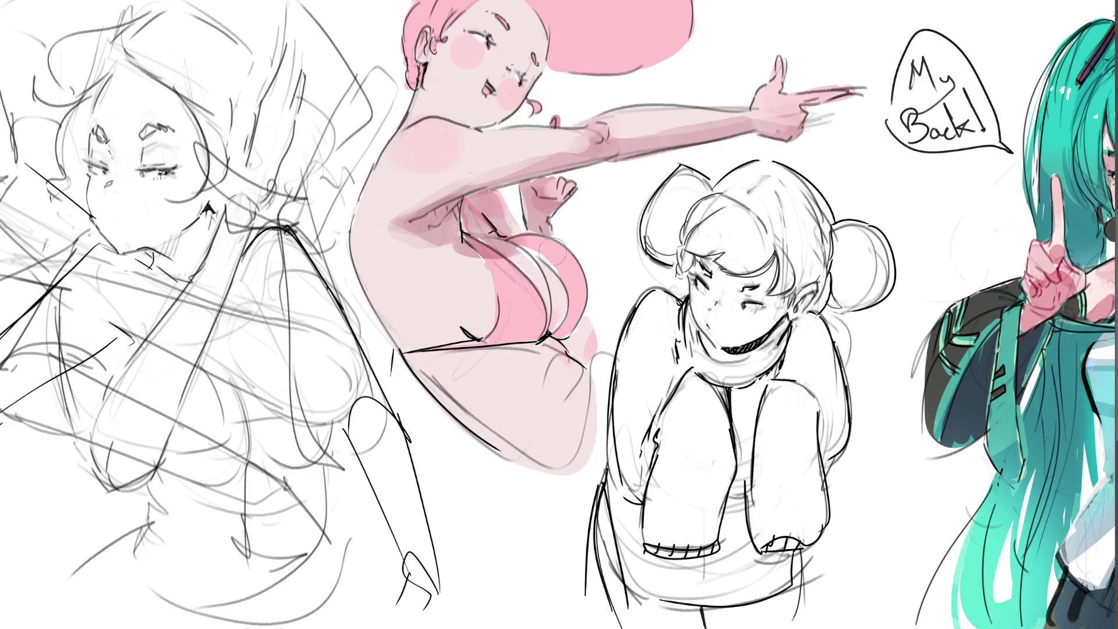
Step: Shade both sides and the lower left of the chest darker, blending it lighter
{"action": "mouse_move", "coordinate": [570, 263]}
{"action": "left_mouse_down"}
{"action": "mouse_move", "coordinate": [558, 325]}
{"action": "mouse_move", "coordinate": [583, 340]}
{"action": "left_mouse_up"}
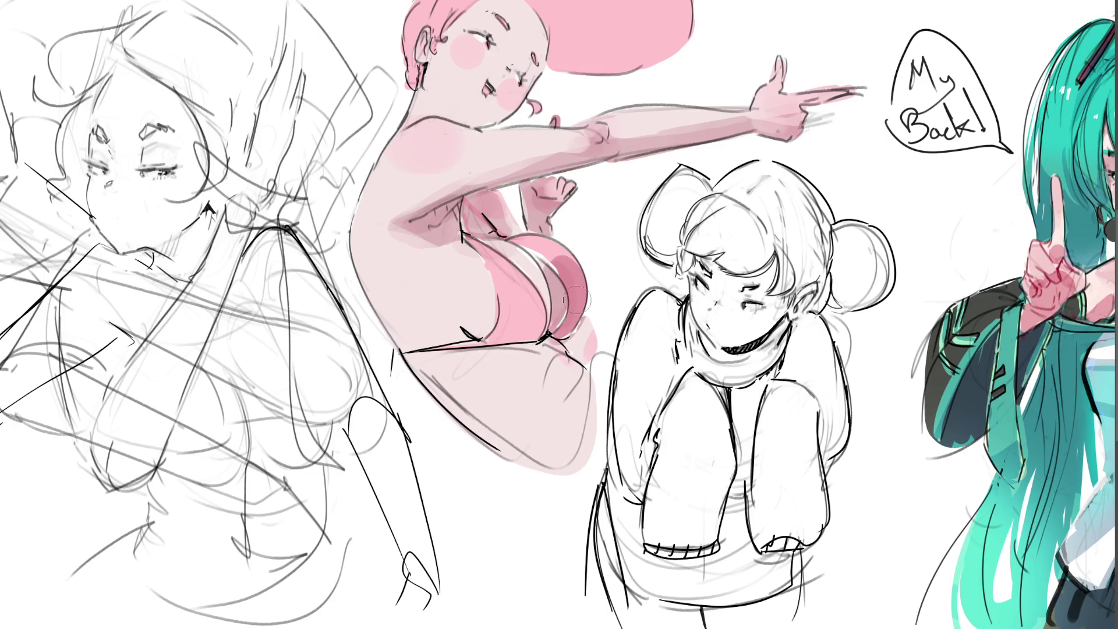
{"action": "mouse_move", "coordinate": [538, 283]}
{"action": "left_mouse_down"}
{"action": "mouse_move", "coordinate": [527, 324]}
{"action": "mouse_move", "coordinate": [496, 346]}
{"action": "left_mouse_up"}
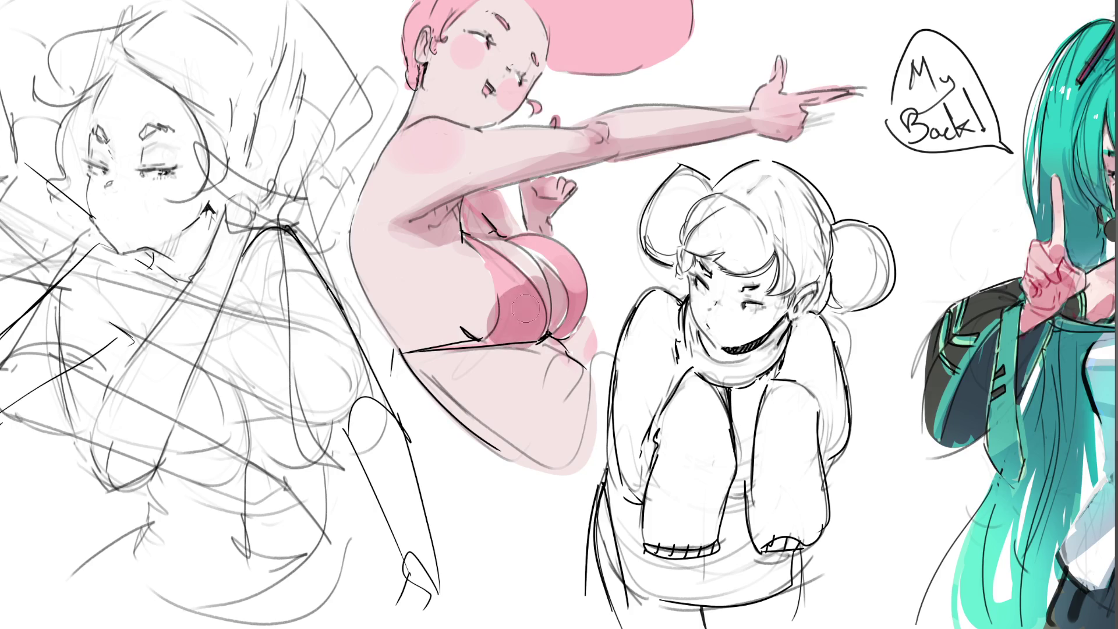
{"action": "left_click_drag", "start_coordinate": [491, 299], "coordinate": [472, 345]}
{"action": "left_click_drag", "start_coordinate": [476, 302], "coordinate": [535, 286]}
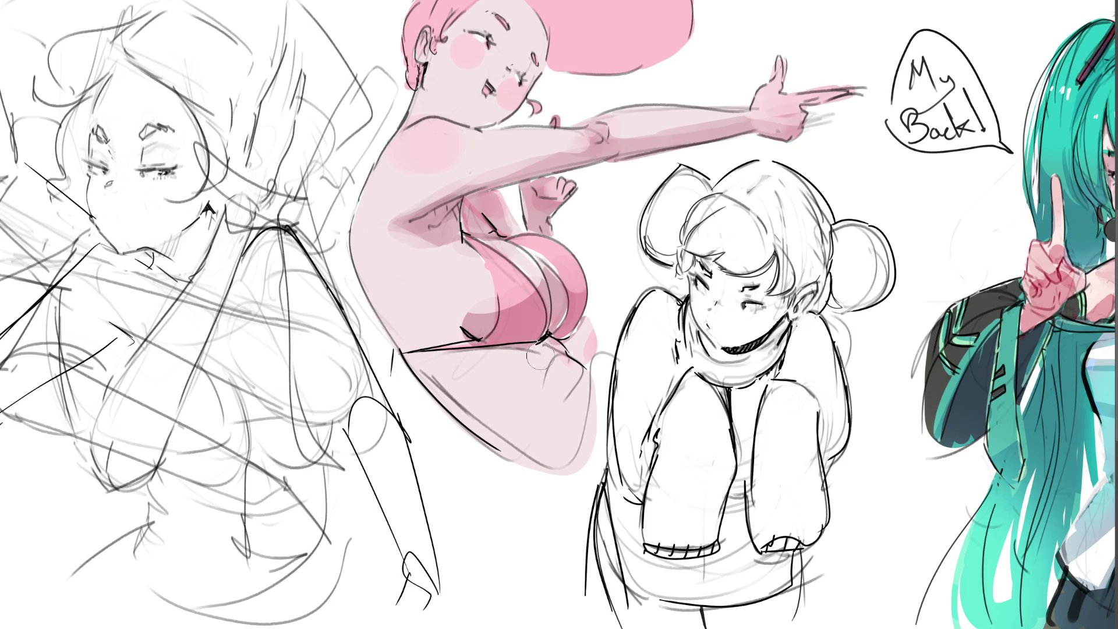
{"action": "left_click_drag", "start_coordinate": [465, 342], "coordinate": [442, 302]}
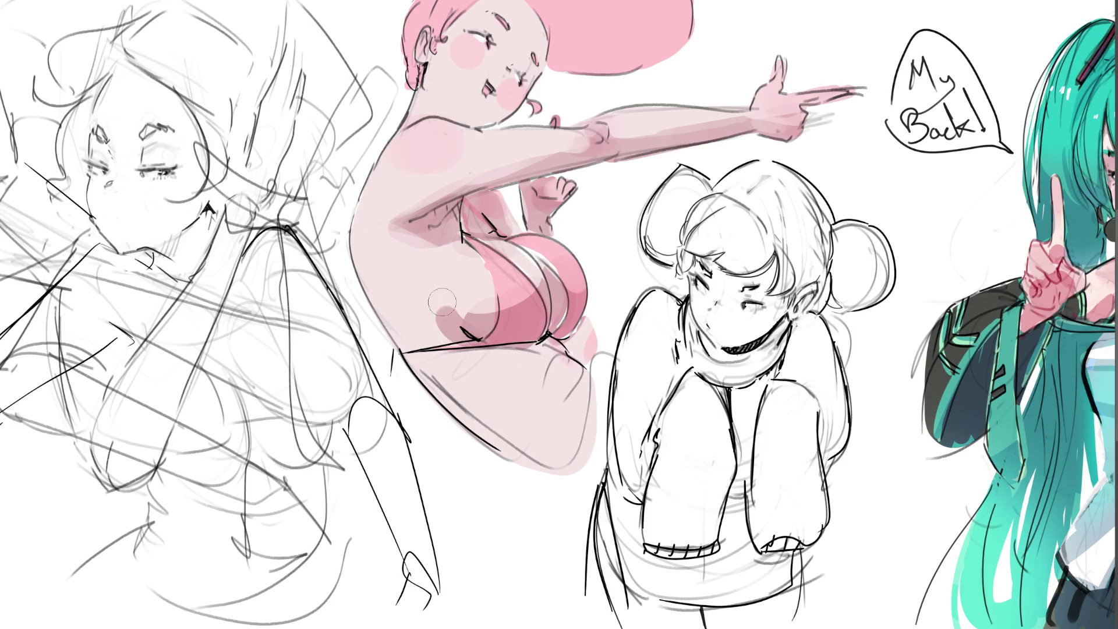
Step: Rework the diagonal stripe along the body's lower-left edge and even out the lower body shading
{"action": "mouse_move", "coordinate": [357, 254]}
{"action": "left_mouse_down"}
{"action": "mouse_move", "coordinate": [536, 466]}
{"action": "mouse_move", "coordinate": [536, 437]}
{"action": "left_mouse_up"}
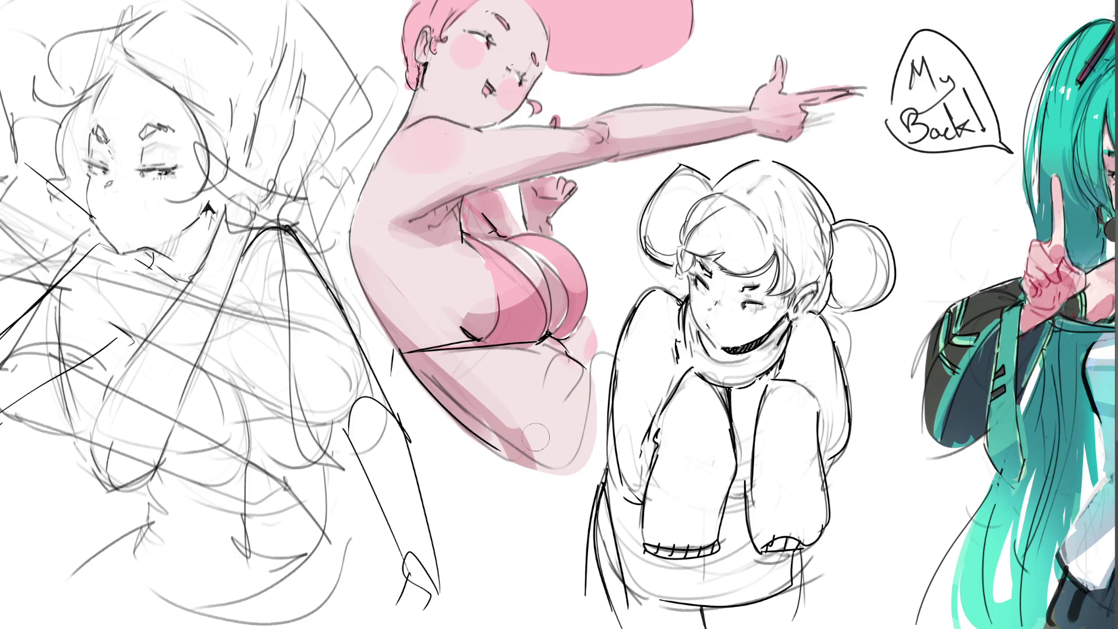
{"action": "key", "text": "ctrl+z"}
{"action": "left_click_drag", "start_coordinate": [358, 238], "coordinate": [579, 479]}
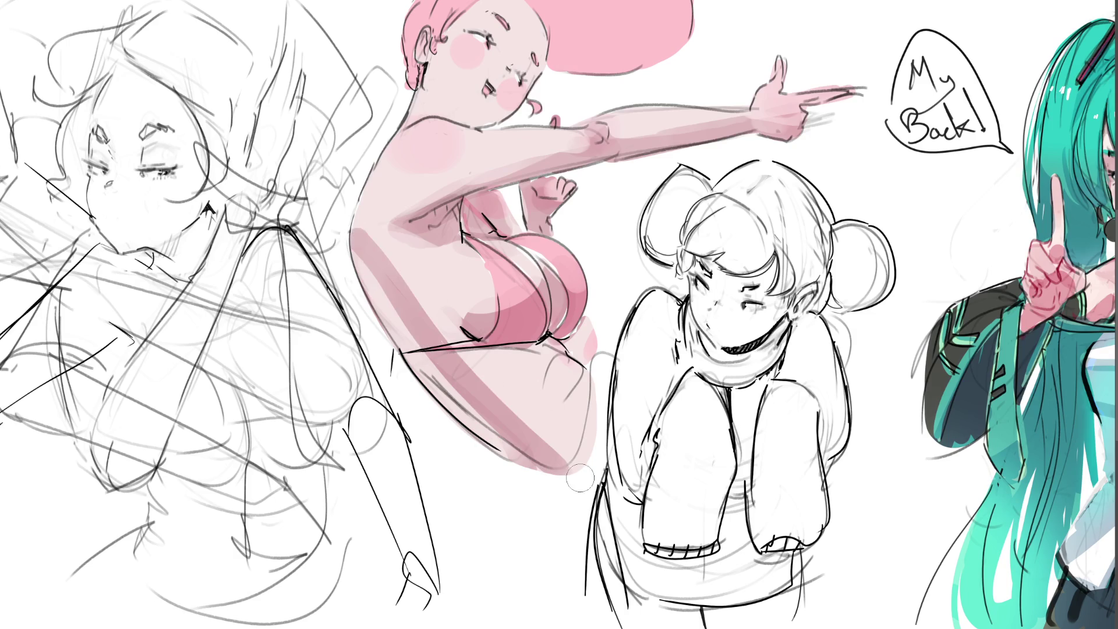
{"action": "left_click_drag", "start_coordinate": [360, 254], "coordinate": [559, 463]}
{"action": "left_click_drag", "start_coordinate": [358, 227], "coordinate": [560, 459]}
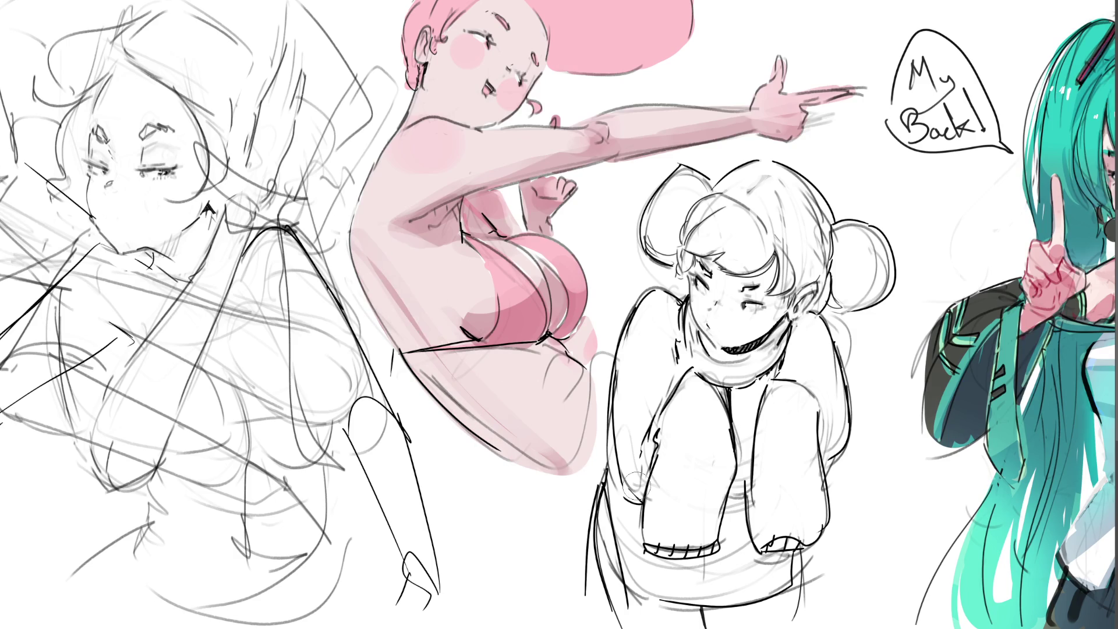
{"action": "mouse_move", "coordinate": [453, 387]}
{"action": "left_mouse_down"}
{"action": "mouse_move", "coordinate": [585, 475]}
{"action": "mouse_move", "coordinate": [578, 468]}
{"action": "left_mouse_up"}
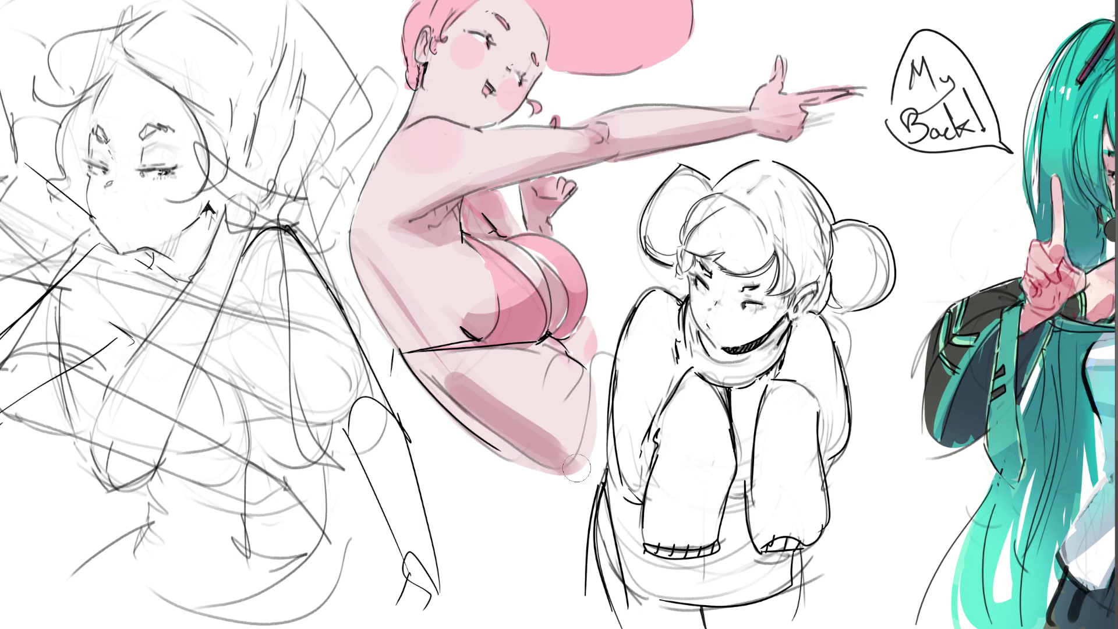
{"action": "key", "text": "ctrl+z"}
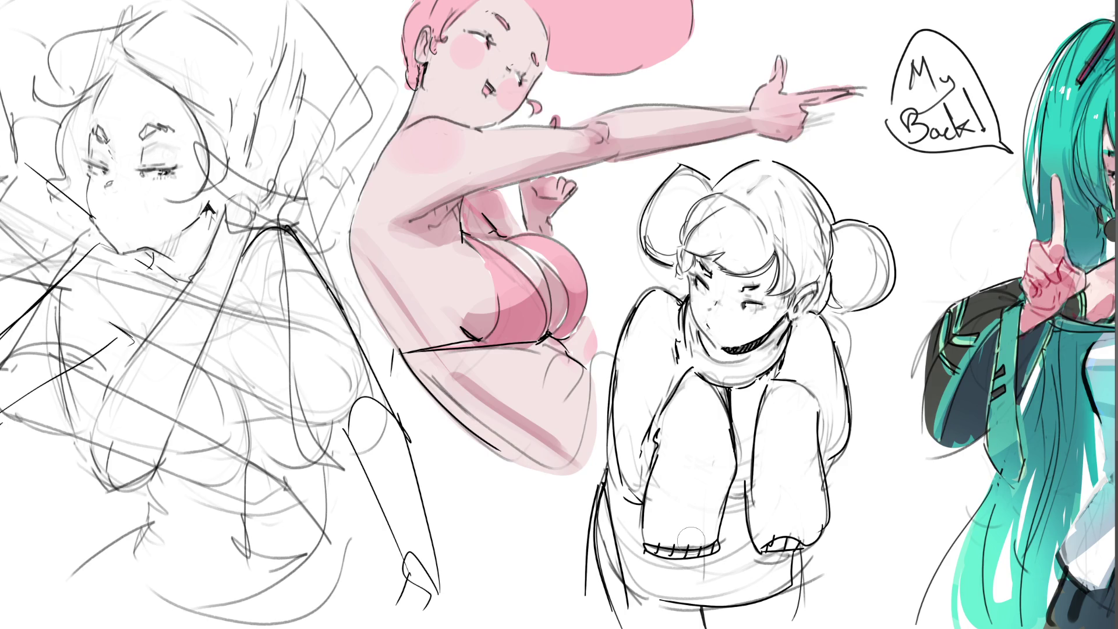
{"action": "mouse_move", "coordinate": [472, 374]}
{"action": "left_mouse_down"}
{"action": "mouse_move", "coordinate": [535, 420]}
{"action": "mouse_move", "coordinate": [589, 434]}
{"action": "left_mouse_up"}
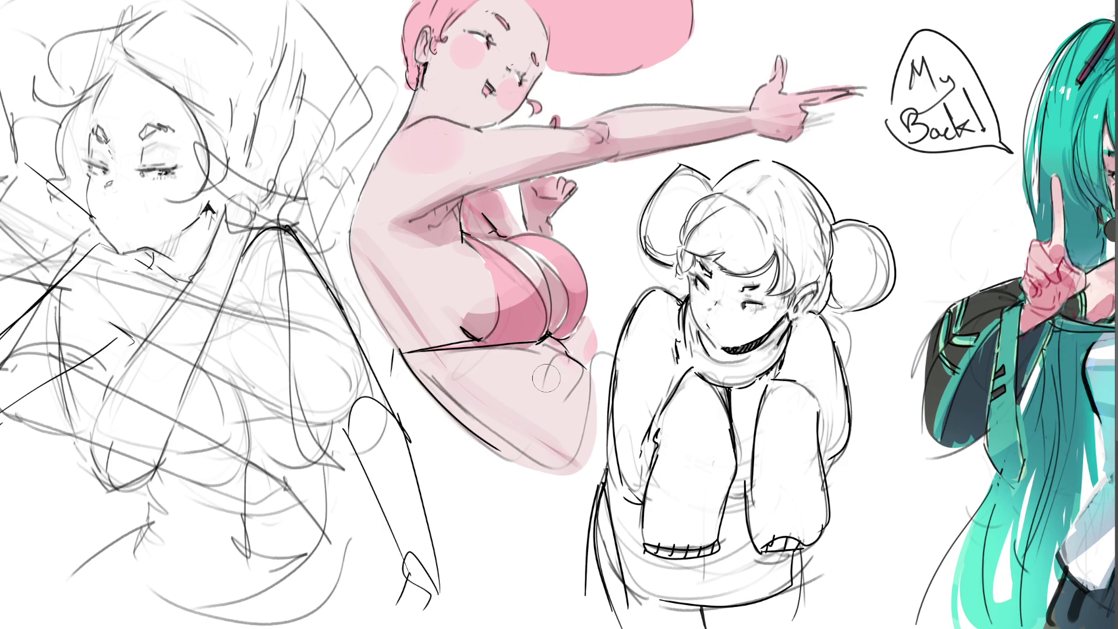
{"action": "key", "text": "bracketright"}
{"action": "key", "text": "bracketright"}
{"action": "key", "text": "bracketright"}
{"action": "key", "text": "bracketright"}
{"action": "mouse_move", "coordinate": [523, 471]}
{"action": "left_mouse_down"}
{"action": "mouse_move", "coordinate": [449, 385]}
{"action": "mouse_move", "coordinate": [558, 446]}
{"action": "left_mouse_up"}
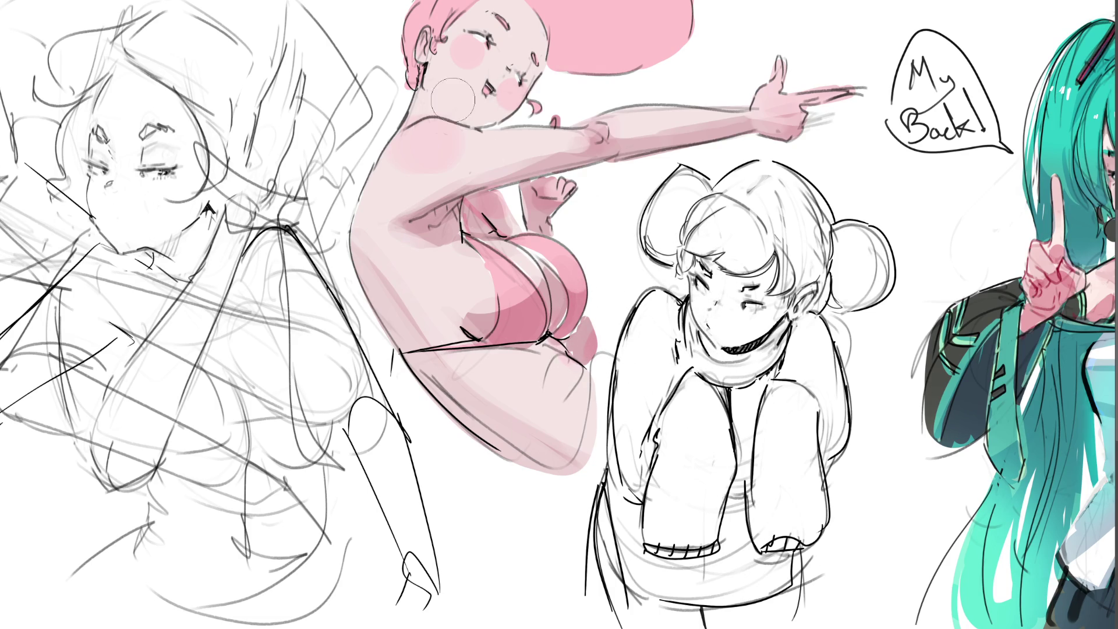
Step: Drop a chin shadow attempt and shade the top and sides of the pink hair darker
{"action": "left_click_drag", "start_coordinate": [452, 99], "coordinate": [489, 118]}
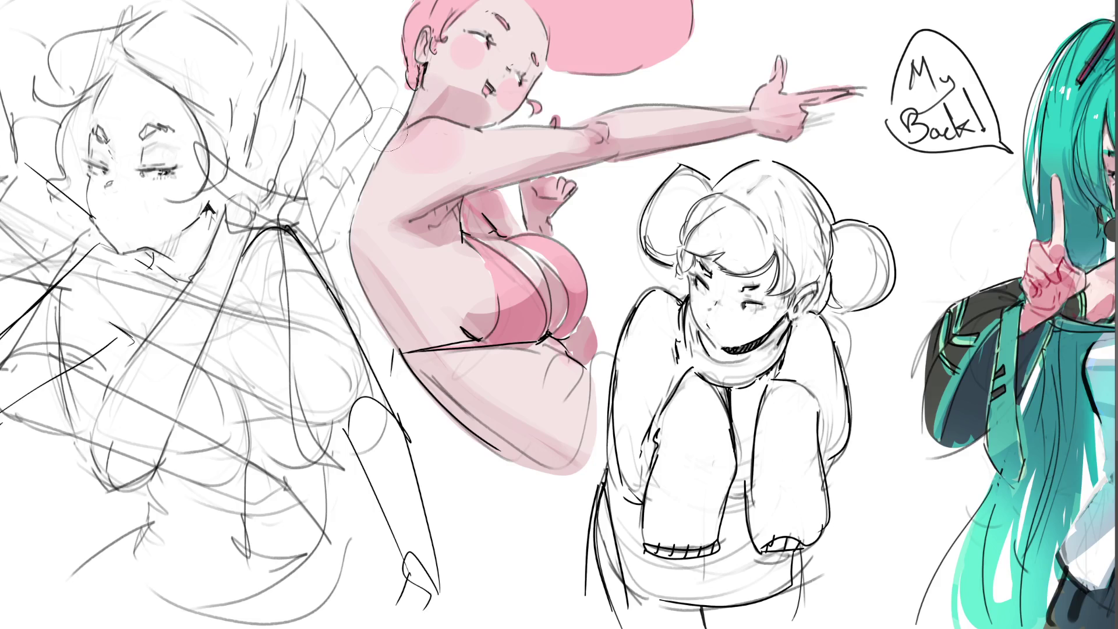
{"action": "key", "text": "ctrl+z"}
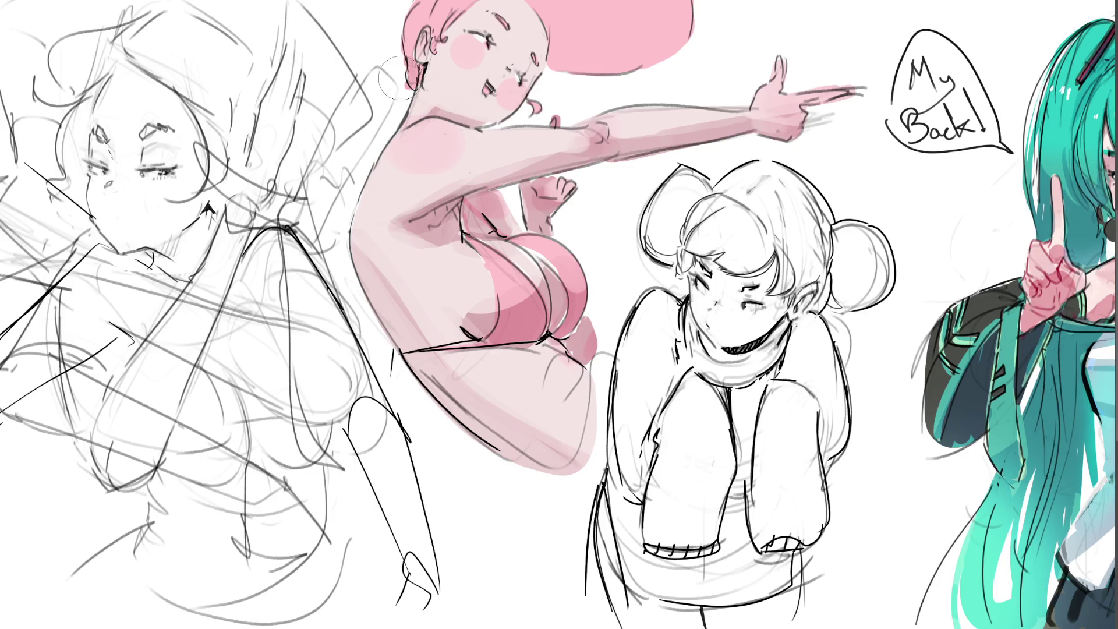
{"action": "left_click_drag", "start_coordinate": [427, 27], "coordinate": [406, 61]}
{"action": "left_click_drag", "start_coordinate": [423, 5], "coordinate": [402, 44]}
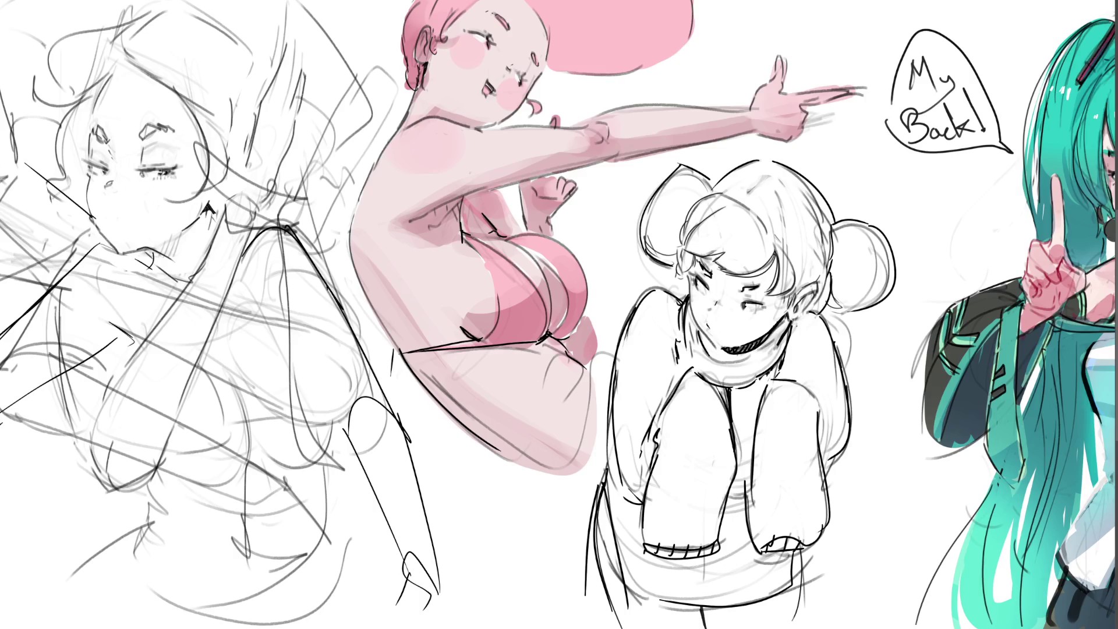
{"action": "mouse_move", "coordinate": [550, 18]}
{"action": "left_mouse_down"}
{"action": "mouse_move", "coordinate": [689, 26]}
{"action": "mouse_move", "coordinate": [555, 27]}
{"action": "mouse_move", "coordinate": [524, 79]}
{"action": "left_mouse_up"}
{"action": "mouse_move", "coordinate": [515, 13]}
{"action": "left_mouse_down"}
{"action": "mouse_move", "coordinate": [524, 92]}
{"action": "mouse_move", "coordinate": [511, 31]}
{"action": "left_mouse_up"}
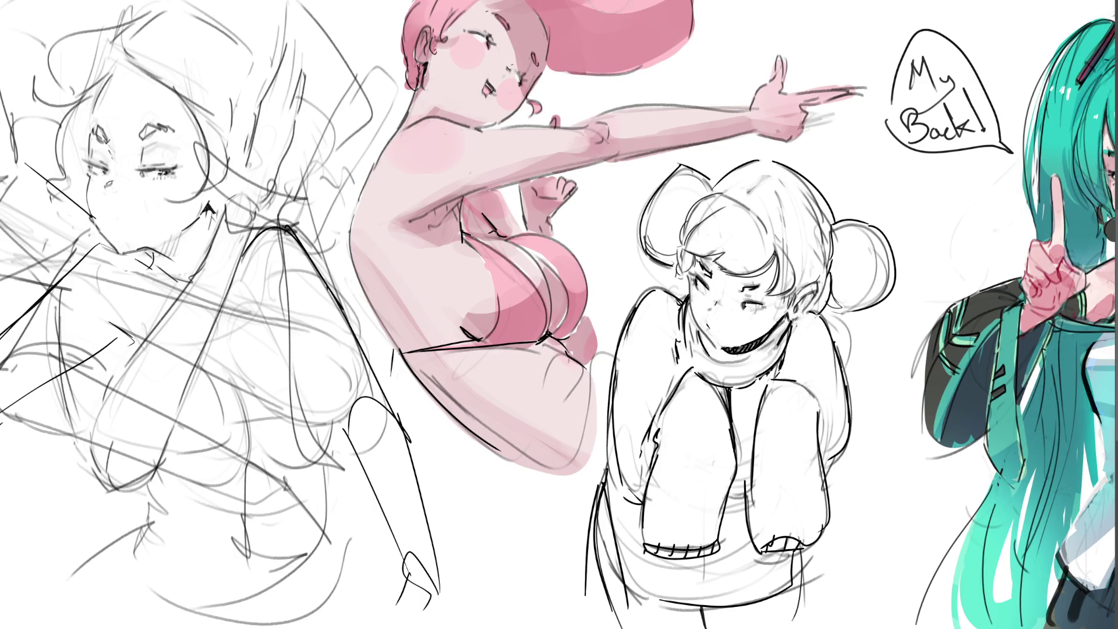
Step: Darken the top of the pink hair, restore the earlier cheek blush and lighten the lower body shading
{"action": "left_click_drag", "start_coordinate": [630, 15], "coordinate": [576, 12]}
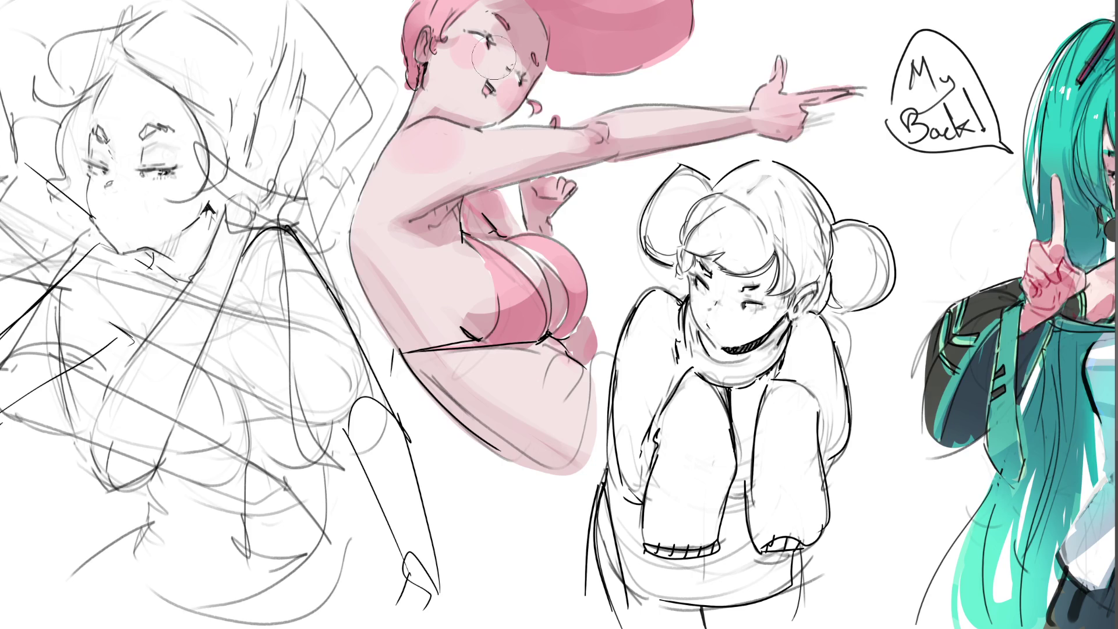
{"action": "mouse_move", "coordinate": [505, 96]}
{"action": "left_mouse_down"}
{"action": "mouse_move", "coordinate": [516, 92]}
{"action": "mouse_move", "coordinate": [449, 72]}
{"action": "left_mouse_up"}
{"action": "key", "text": "ctrl+z"}
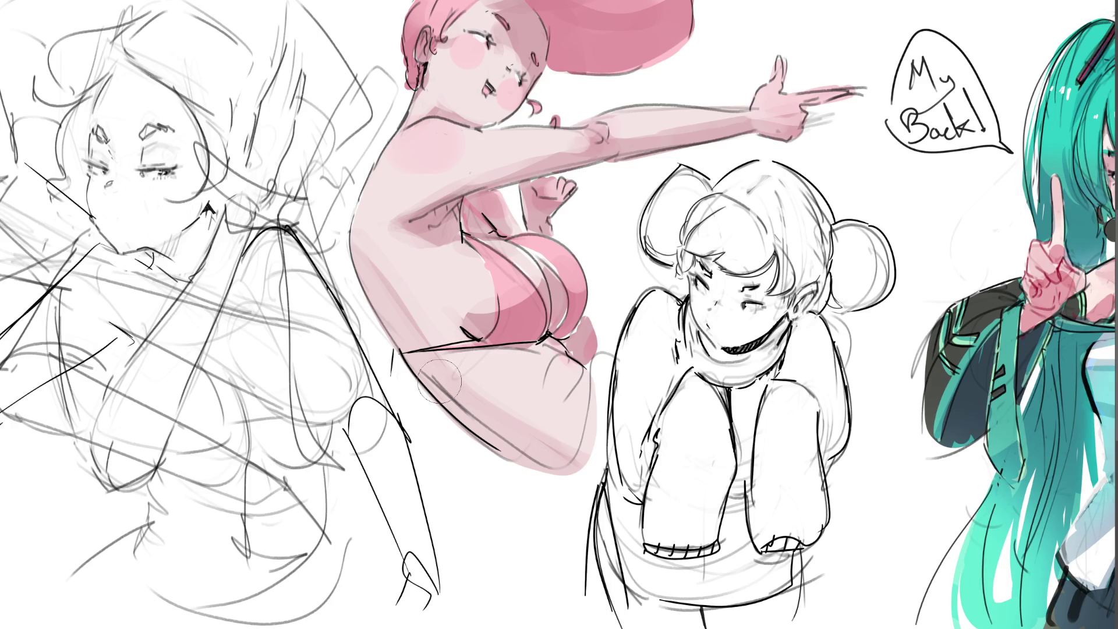
{"action": "left_click_drag", "start_coordinate": [474, 417], "coordinate": [550, 463]}
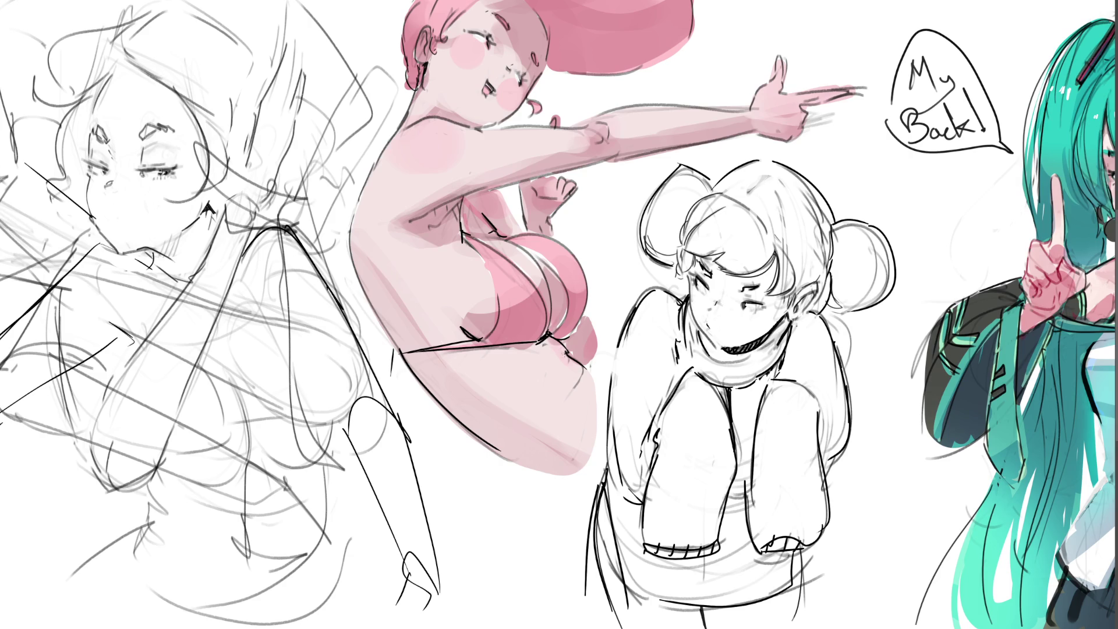
Step: Redraw the hip line and bottom edge of the pink figure, extending pink onto the sweater edge
{"action": "left_click_drag", "start_coordinate": [591, 374], "coordinate": [664, 385]}
{"action": "key", "text": "ctrl+z"}
{"action": "mouse_move", "coordinate": [588, 368]}
{"action": "left_mouse_down"}
{"action": "mouse_move", "coordinate": [661, 365]}
{"action": "mouse_move", "coordinate": [571, 485]}
{"action": "left_mouse_up"}
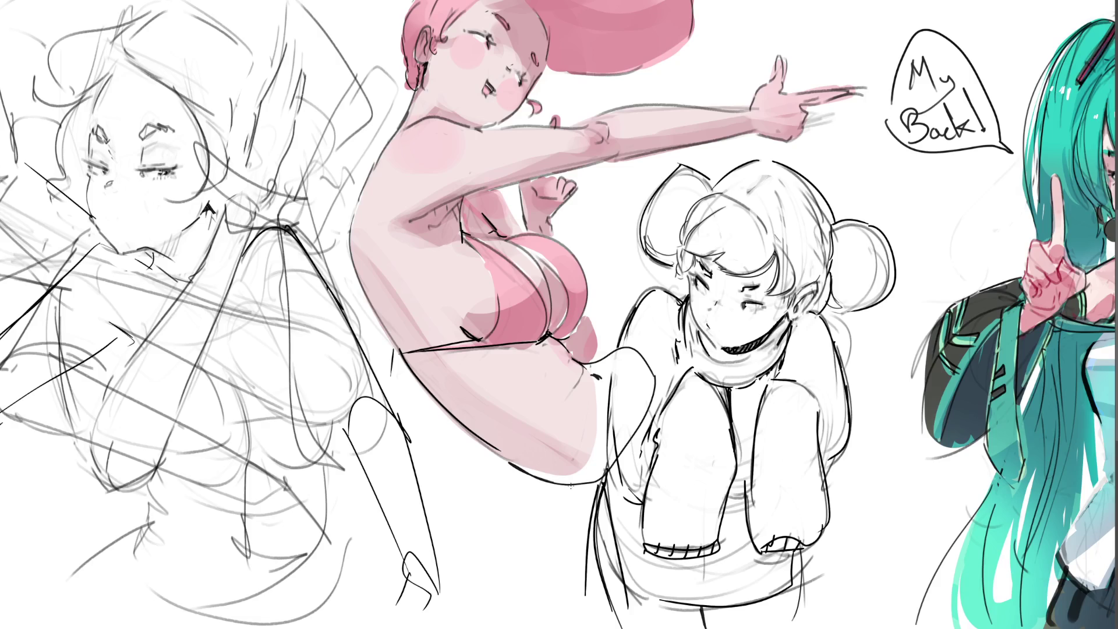
{"action": "key", "text": "ctrl+z"}
{"action": "left_click_drag", "start_coordinate": [609, 364], "coordinate": [592, 378]}
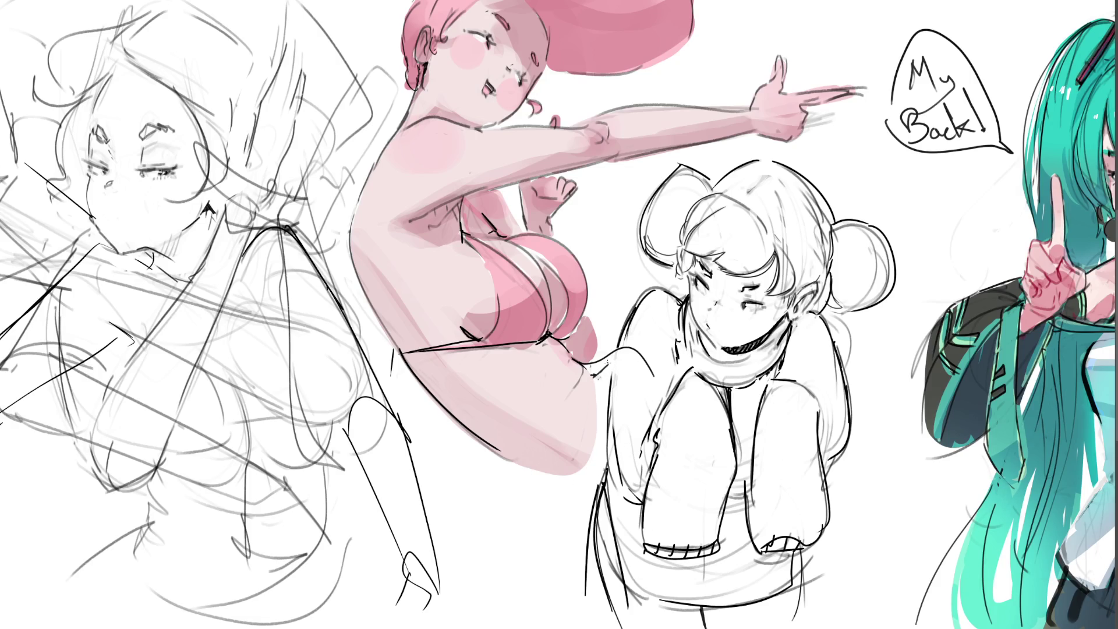
{"action": "left_click_drag", "start_coordinate": [501, 449], "coordinate": [559, 477]}
{"action": "mouse_move", "coordinate": [606, 370]}
{"action": "left_mouse_down"}
{"action": "mouse_move", "coordinate": [645, 397]}
{"action": "mouse_move", "coordinate": [618, 411]}
{"action": "mouse_move", "coordinate": [576, 466]}
{"action": "left_mouse_up"}
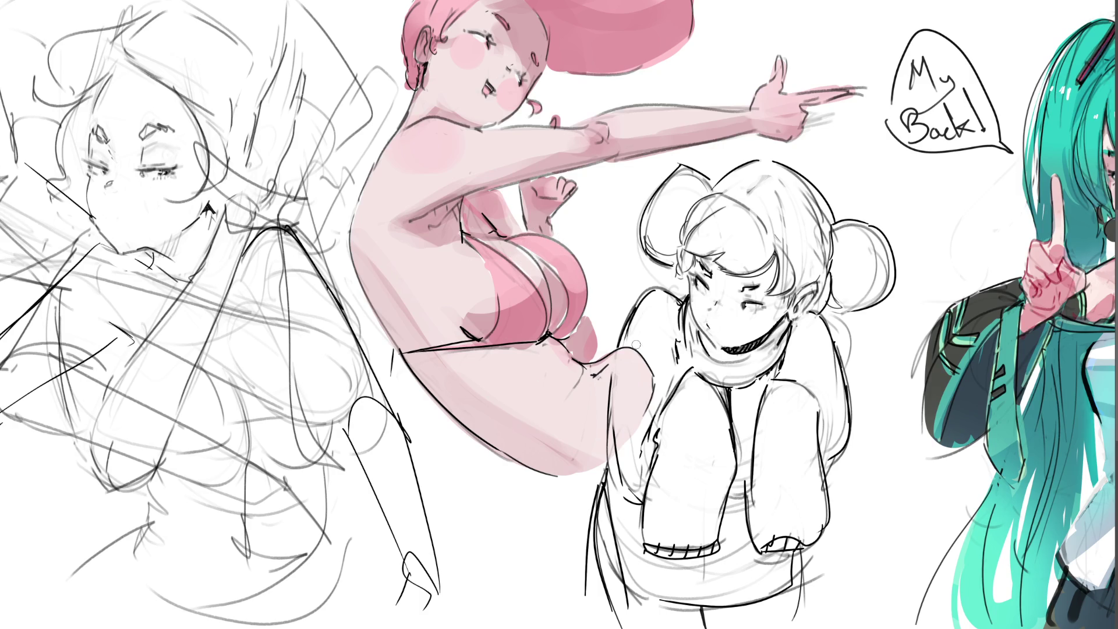
Step: Shade the knee and thigh pink and fill a solid pink shadow wedge across the knee
{"action": "mouse_move", "coordinate": [656, 356]}
{"action": "left_mouse_down"}
{"action": "mouse_move", "coordinate": [636, 345]}
{"action": "mouse_move", "coordinate": [662, 375]}
{"action": "left_mouse_up"}
{"action": "mouse_move", "coordinate": [629, 342]}
{"action": "left_mouse_down"}
{"action": "mouse_move", "coordinate": [664, 388]}
{"action": "mouse_move", "coordinate": [657, 400]}
{"action": "left_mouse_up"}
{"action": "left_click_drag", "start_coordinate": [662, 359], "coordinate": [664, 396]}
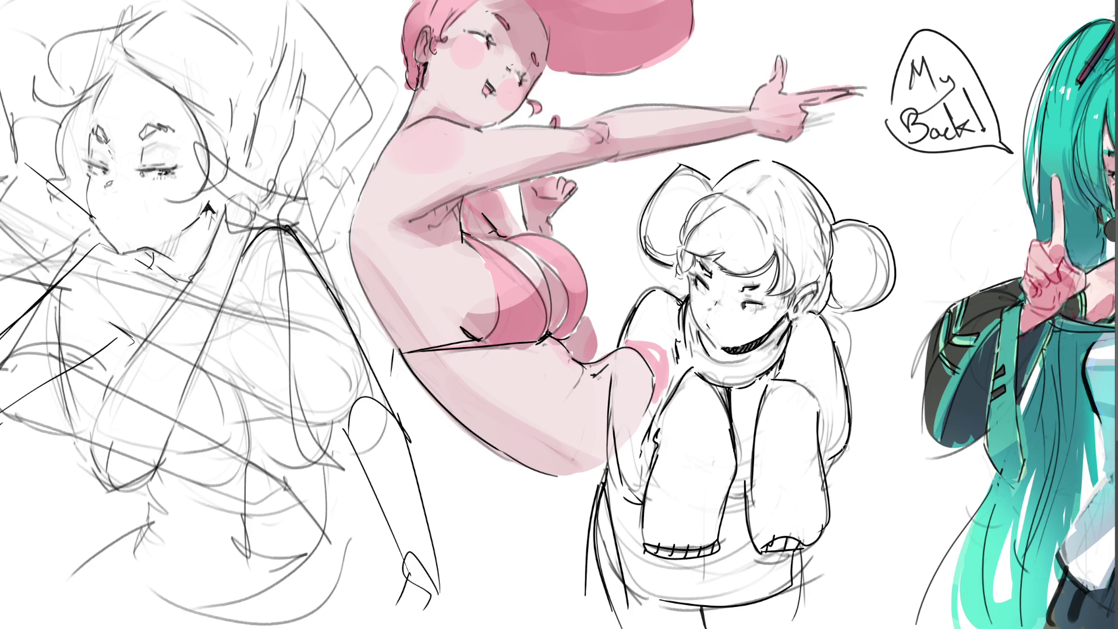
{"action": "mouse_move", "coordinate": [710, 328]}
{"action": "left_mouse_down"}
{"action": "mouse_move", "coordinate": [642, 346]}
{"action": "mouse_move", "coordinate": [668, 389]}
{"action": "mouse_move", "coordinate": [681, 348]}
{"action": "mouse_move", "coordinate": [666, 382]}
{"action": "left_mouse_up"}
{"action": "left_click_drag", "start_coordinate": [698, 347], "coordinate": [655, 400]}
{"action": "mouse_move", "coordinate": [622, 343]}
{"action": "left_mouse_down"}
{"action": "mouse_move", "coordinate": [717, 322]}
{"action": "mouse_move", "coordinate": [625, 342]}
{"action": "left_mouse_up"}
Step: Clean up and trim the wedge's tip, extend shading below it, then undo part of it
{"action": "mouse_move", "coordinate": [727, 307]}
{"action": "left_mouse_down"}
{"action": "mouse_move", "coordinate": [624, 334]}
{"action": "mouse_move", "coordinate": [672, 393]}
{"action": "left_mouse_up"}
{"action": "mouse_move", "coordinate": [665, 347]}
{"action": "left_mouse_down"}
{"action": "mouse_move", "coordinate": [654, 362]}
{"action": "mouse_move", "coordinate": [650, 424]}
{"action": "left_mouse_up"}
{"action": "mouse_move", "coordinate": [673, 369]}
{"action": "left_mouse_down"}
{"action": "mouse_move", "coordinate": [725, 315]}
{"action": "mouse_move", "coordinate": [655, 420]}
{"action": "left_mouse_up"}
{"action": "left_click_drag", "start_coordinate": [716, 325], "coordinate": [677, 377]}
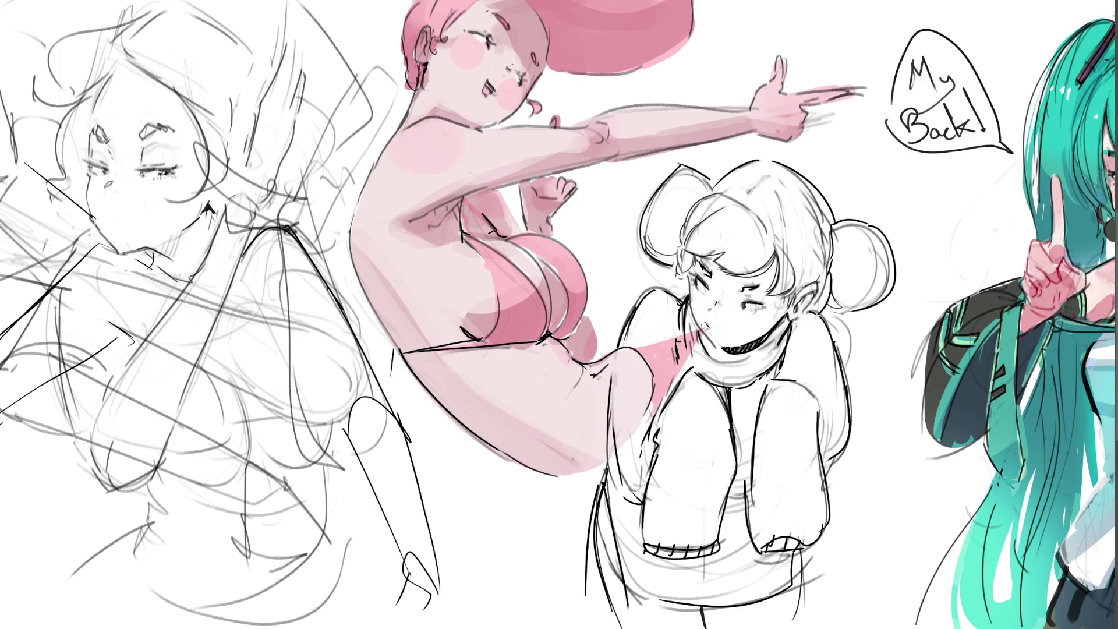
{"action": "key", "text": "ctrl+z"}
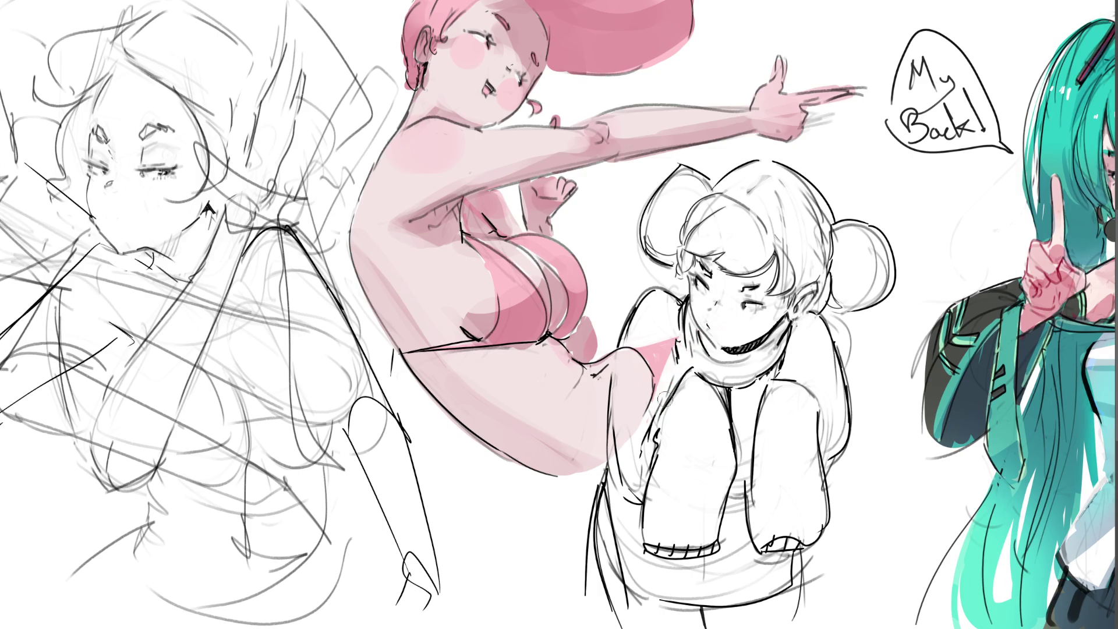
Step: Undo the remaining pink wedge strokes and the pink tint near the sketched girl's neck
{"action": "key", "text": "ctrl+z"}
{"action": "key", "text": "ctrl+z"}
{"action": "key", "text": "ctrl+z"}
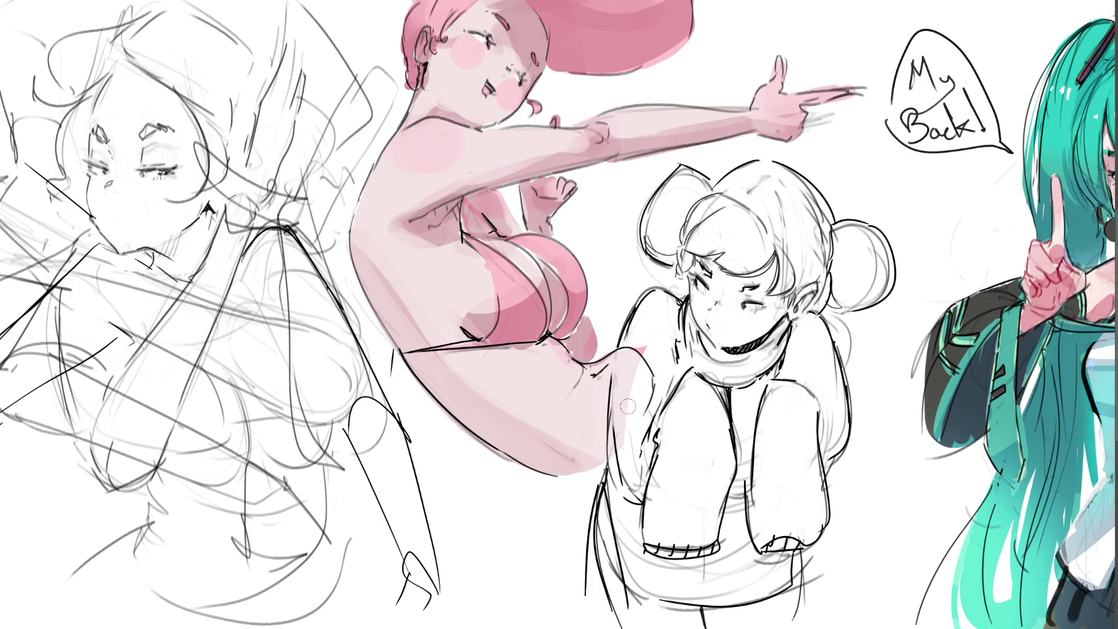
{"action": "key", "text": "ctrl+z"}
{"action": "key", "text": "ctrl+z"}
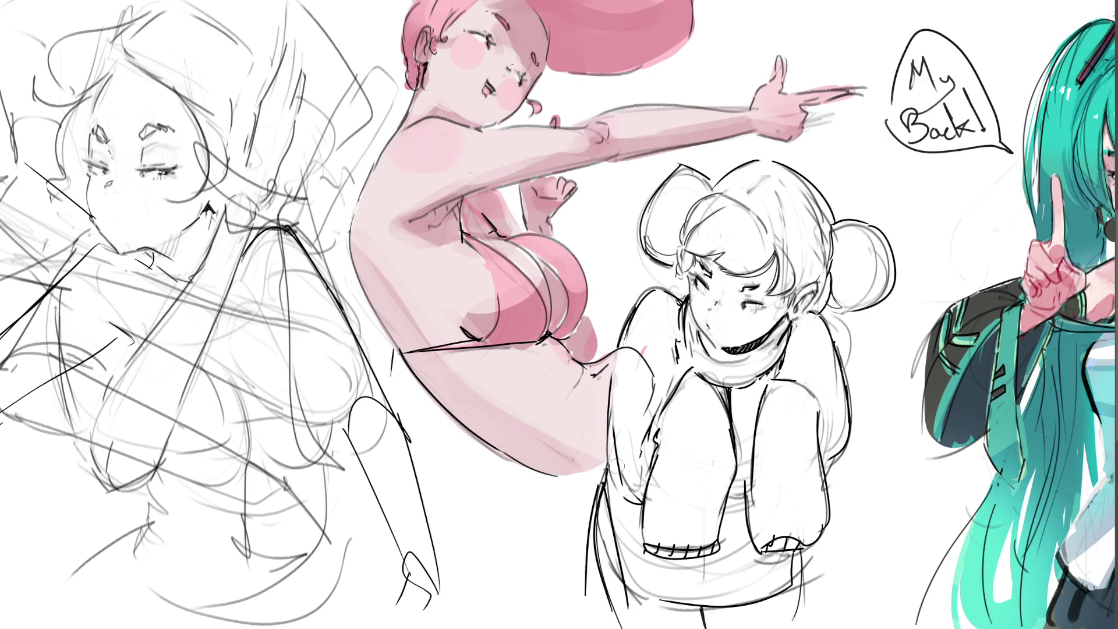
{"action": "key", "text": "ctrl+z"}
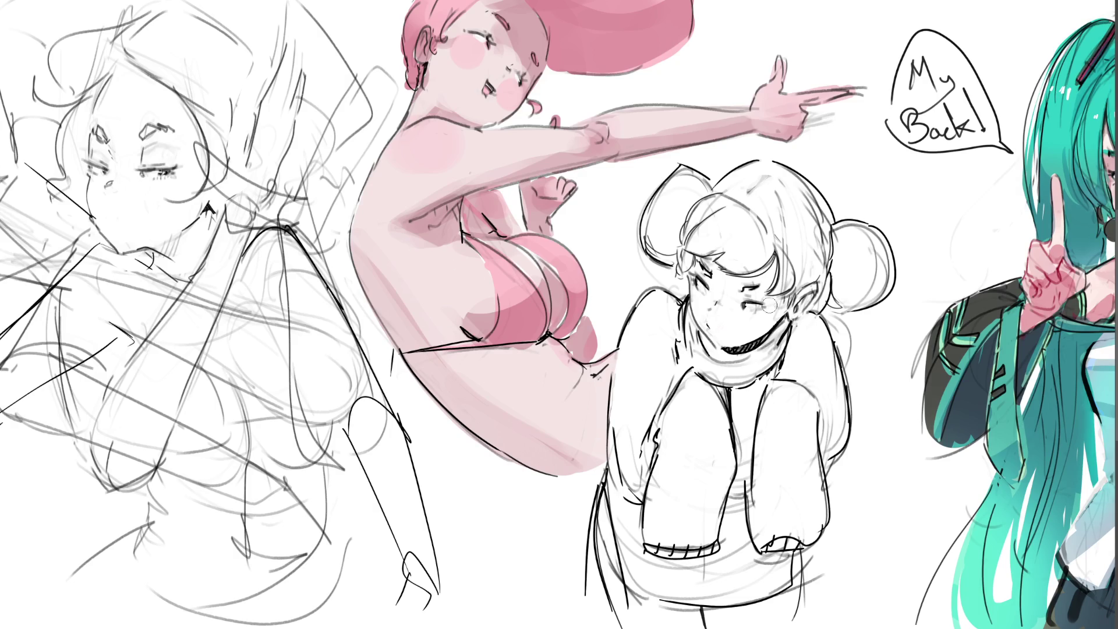
Step: Shade the sketched girl's face and cheeks with the soft airbrush
{"action": "mouse_move", "coordinate": [703, 278]}
{"action": "left_mouse_down"}
{"action": "mouse_move", "coordinate": [716, 341]}
{"action": "mouse_move", "coordinate": [751, 346]}
{"action": "left_mouse_up"}
{"action": "mouse_move", "coordinate": [747, 262]}
{"action": "left_mouse_down"}
{"action": "mouse_move", "coordinate": [736, 318]}
{"action": "mouse_move", "coordinate": [777, 301]}
{"action": "left_mouse_up"}
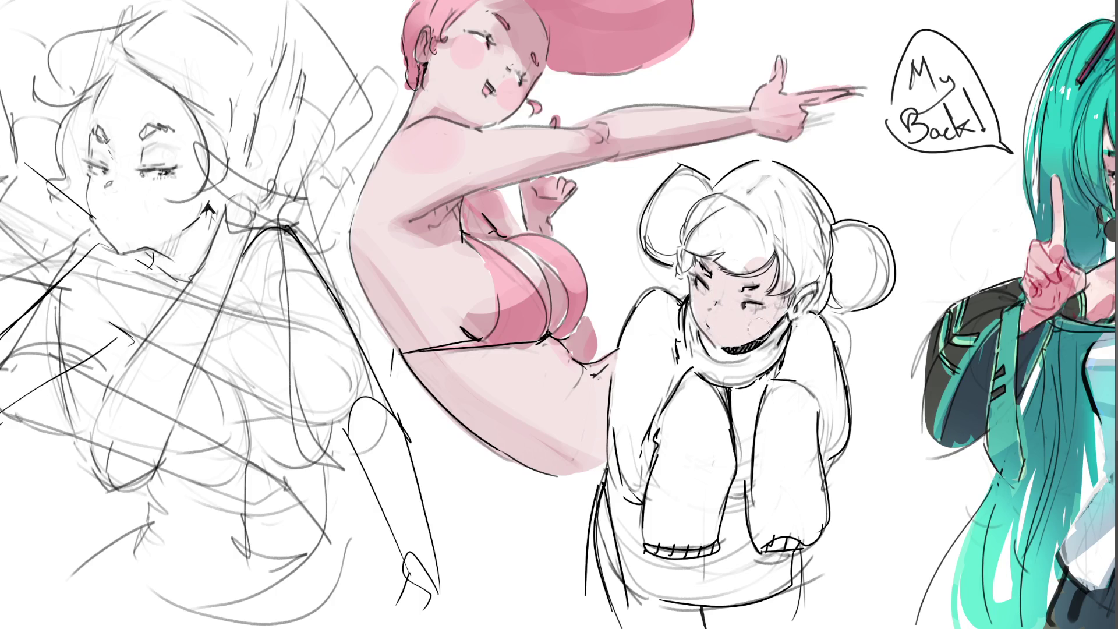
{"action": "left_click_drag", "start_coordinate": [706, 314], "coordinate": [698, 280]}
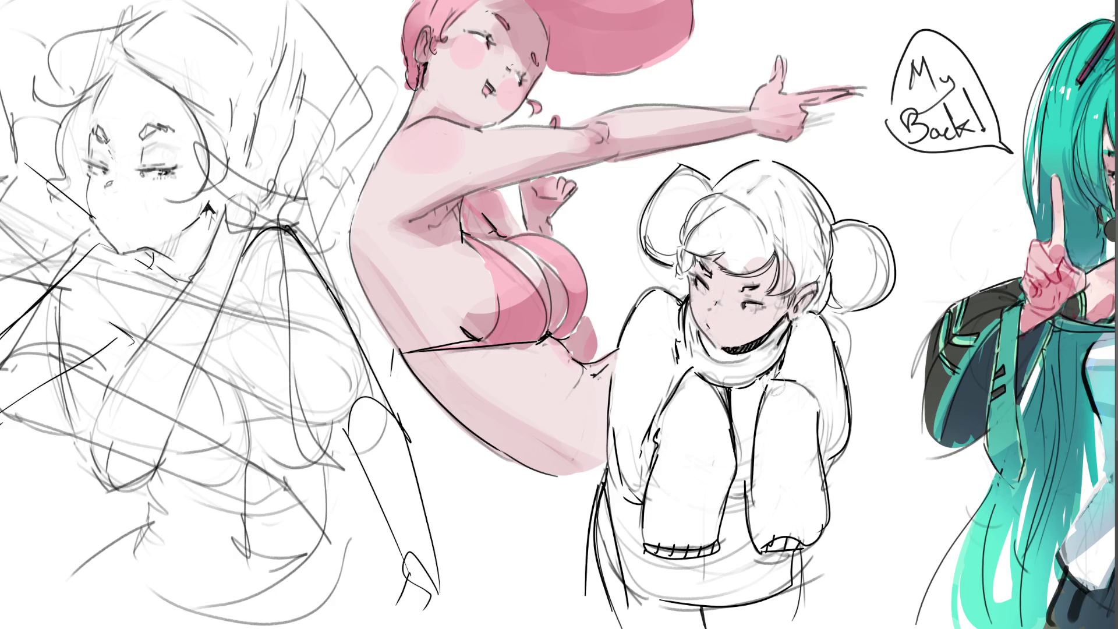
Step: Shade the sweater's left side and hem, dot a white eye highlight and touch the scarf's edge
{"action": "mouse_move", "coordinate": [604, 502]}
{"action": "left_mouse_down"}
{"action": "mouse_move", "coordinate": [631, 623]}
{"action": "mouse_move", "coordinate": [621, 604]}
{"action": "left_mouse_up"}
{"action": "left_click_drag", "start_coordinate": [599, 522], "coordinate": [603, 554]}
{"action": "mouse_move", "coordinate": [625, 603]}
{"action": "left_mouse_down"}
{"action": "mouse_move", "coordinate": [709, 617]}
{"action": "mouse_move", "coordinate": [632, 622]}
{"action": "left_mouse_up"}
{"action": "mouse_move", "coordinate": [602, 559]}
{"action": "left_mouse_down"}
{"action": "mouse_move", "coordinate": [628, 625]}
{"action": "mouse_move", "coordinate": [796, 603]}
{"action": "mouse_move", "coordinate": [797, 569]}
{"action": "left_mouse_up"}
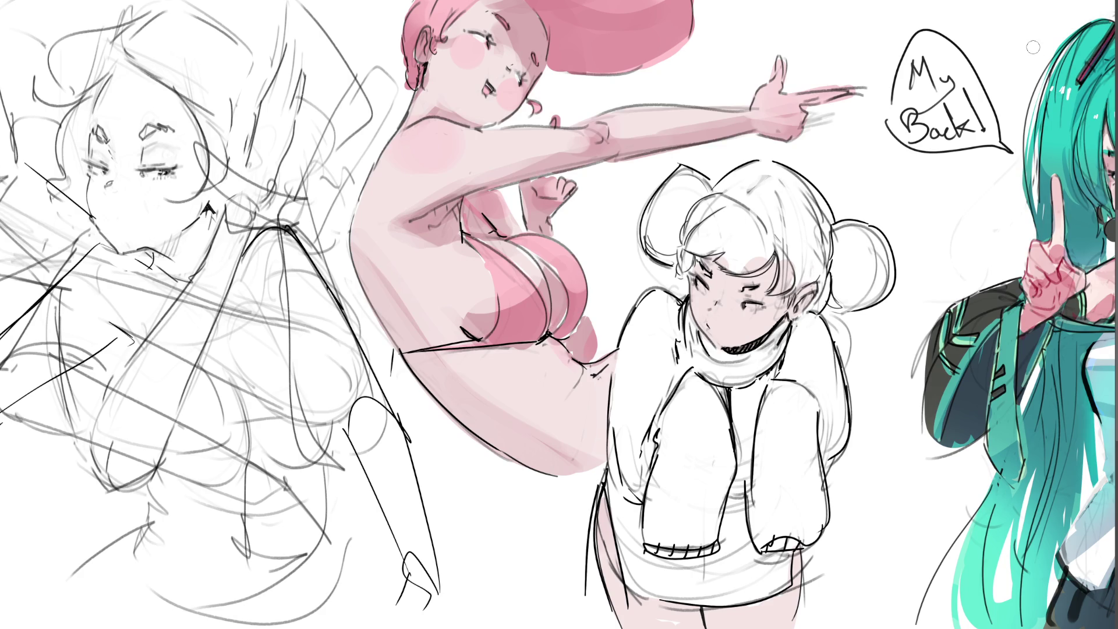
{"action": "left_click", "coordinate": [752, 307]}
{"action": "mouse_move", "coordinate": [679, 348]}
{"action": "left_mouse_down"}
{"action": "mouse_move", "coordinate": [684, 363]}
{"action": "mouse_move", "coordinate": [650, 317]}
{"action": "mouse_move", "coordinate": [622, 402]}
{"action": "mouse_move", "coordinate": [611, 493]}
{"action": "mouse_move", "coordinate": [657, 353]}
{"action": "left_mouse_up"}
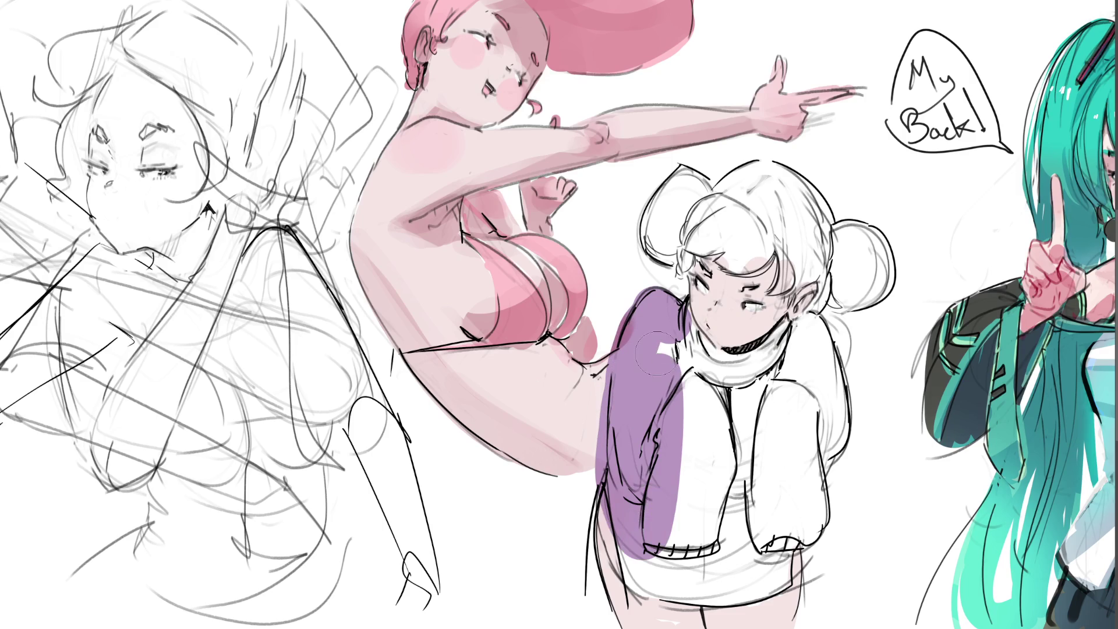
Step: Retry the purple sleeve strokes until the left sleeve, shoulder and upper arm are filled flat purple
{"action": "key", "text": "ctrl+z"}
{"action": "mouse_move", "coordinate": [659, 302]}
{"action": "left_mouse_down"}
{"action": "mouse_move", "coordinate": [631, 374]}
{"action": "mouse_move", "coordinate": [622, 558]}
{"action": "left_mouse_up"}
{"action": "key", "text": "ctrl+z"}
{"action": "mouse_move", "coordinate": [657, 315]}
{"action": "left_mouse_down"}
{"action": "mouse_move", "coordinate": [618, 411]}
{"action": "mouse_move", "coordinate": [622, 522]}
{"action": "left_mouse_up"}
{"action": "key", "text": "ctrl+z"}
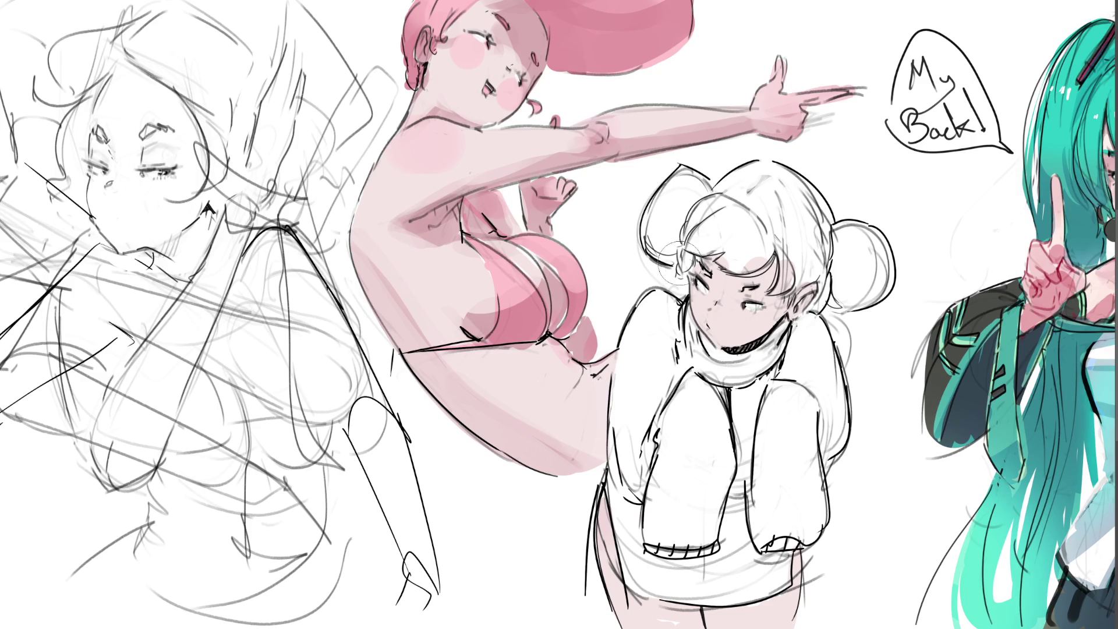
{"action": "left_click", "coordinate": [659, 310]}
{"action": "mouse_move", "coordinate": [660, 310]}
{"action": "left_mouse_down"}
{"action": "mouse_move", "coordinate": [639, 376]}
{"action": "mouse_move", "coordinate": [634, 337]}
{"action": "mouse_move", "coordinate": [625, 502]}
{"action": "mouse_move", "coordinate": [642, 581]}
{"action": "mouse_move", "coordinate": [746, 578]}
{"action": "left_mouse_up"}
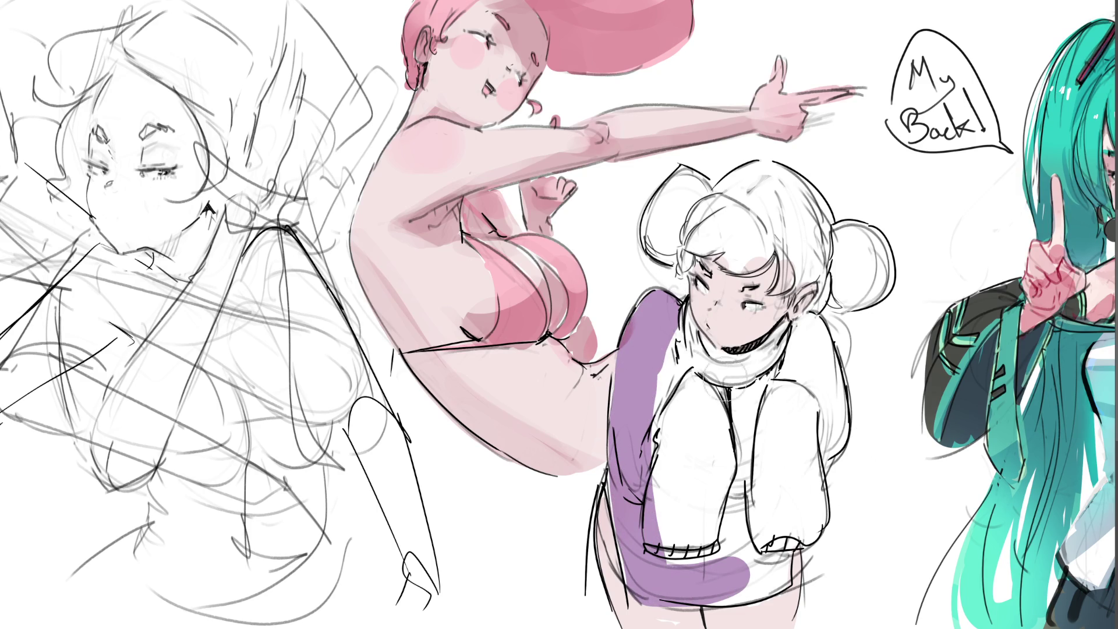
{"action": "mouse_move", "coordinate": [677, 306]}
{"action": "left_mouse_down"}
{"action": "mouse_move", "coordinate": [685, 366]}
{"action": "mouse_move", "coordinate": [702, 382]}
{"action": "mouse_move", "coordinate": [703, 349]}
{"action": "mouse_move", "coordinate": [716, 358]}
{"action": "mouse_move", "coordinate": [675, 338]}
{"action": "mouse_move", "coordinate": [751, 389]}
{"action": "mouse_move", "coordinate": [794, 340]}
{"action": "mouse_move", "coordinate": [789, 369]}
{"action": "mouse_move", "coordinate": [812, 332]}
{"action": "mouse_move", "coordinate": [825, 428]}
{"action": "mouse_move", "coordinate": [821, 328]}
{"action": "mouse_move", "coordinate": [827, 436]}
{"action": "mouse_move", "coordinate": [795, 546]}
{"action": "mouse_move", "coordinate": [760, 584]}
{"action": "mouse_move", "coordinate": [673, 533]}
{"action": "mouse_move", "coordinate": [699, 489]}
{"action": "mouse_move", "coordinate": [668, 420]}
{"action": "mouse_move", "coordinate": [738, 435]}
{"action": "mouse_move", "coordinate": [768, 542]}
{"action": "mouse_move", "coordinate": [751, 411]}
{"action": "mouse_move", "coordinate": [753, 558]}
{"action": "mouse_move", "coordinate": [818, 497]}
{"action": "mouse_move", "coordinate": [856, 428]}
{"action": "mouse_move", "coordinate": [842, 489]}
{"action": "mouse_move", "coordinate": [852, 420]}
{"action": "mouse_move", "coordinate": [816, 450]}
{"action": "left_mouse_up"}
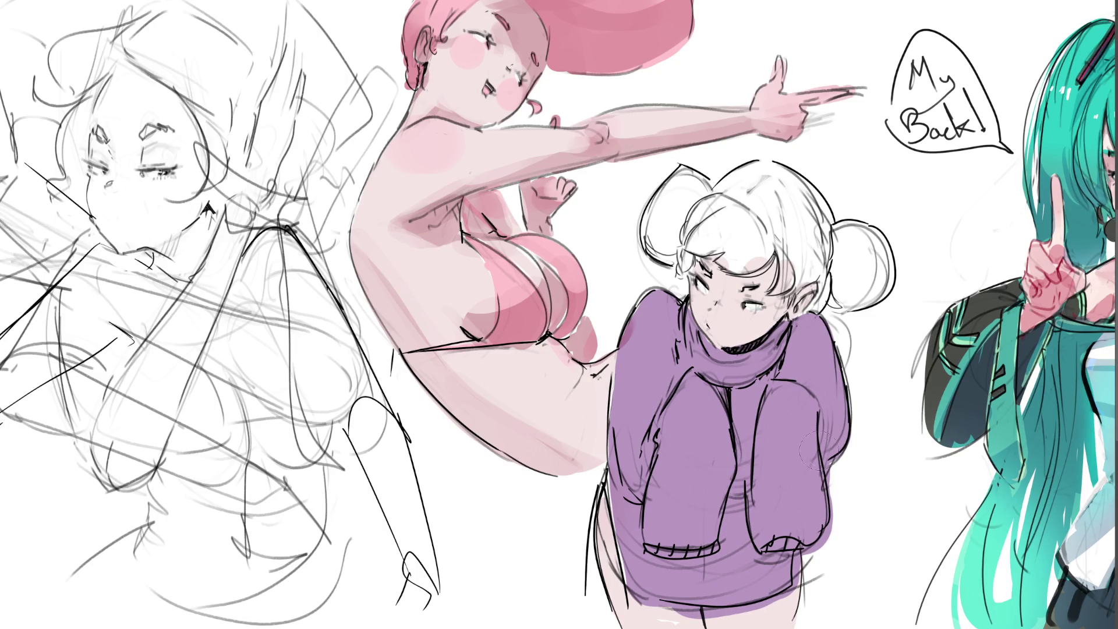
Step: Tidy the sweater's lower edges in purple, undoing strays, and start the left hair bun in blue
{"action": "mouse_move", "coordinate": [816, 541]}
{"action": "left_mouse_down"}
{"action": "mouse_move", "coordinate": [815, 562]}
{"action": "mouse_move", "coordinate": [857, 493]}
{"action": "mouse_move", "coordinate": [842, 515]}
{"action": "mouse_move", "coordinate": [840, 501]}
{"action": "mouse_move", "coordinate": [798, 577]}
{"action": "mouse_move", "coordinate": [804, 596]}
{"action": "mouse_move", "coordinate": [808, 555]}
{"action": "mouse_move", "coordinate": [809, 576]}
{"action": "left_mouse_up"}
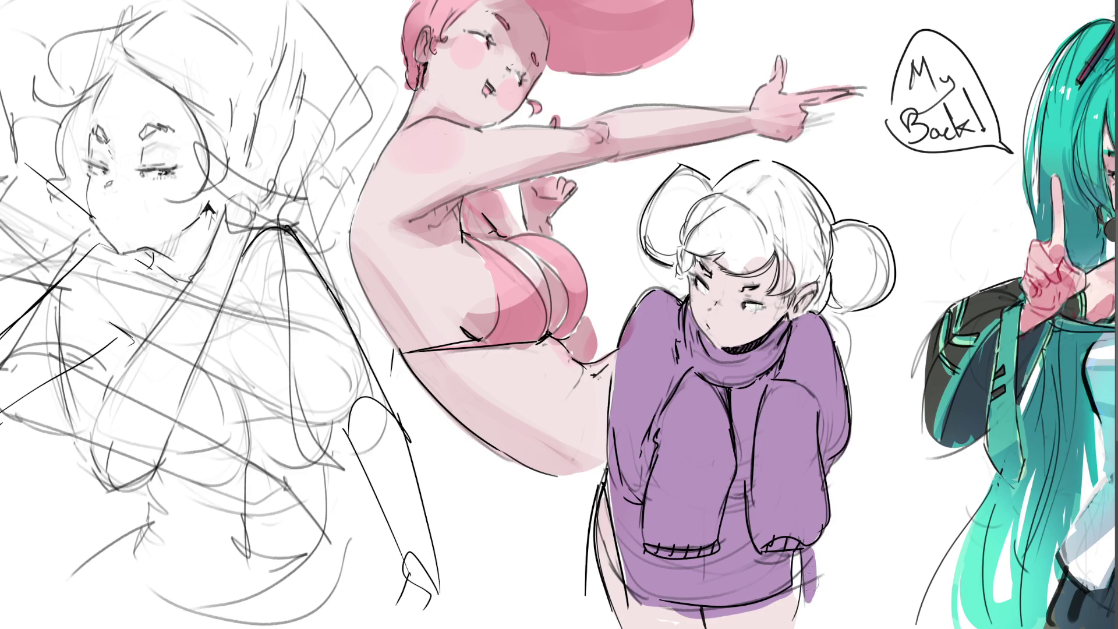
{"action": "key", "text": "ctrl+z"}
{"action": "key", "text": "ctrl+z"}
{"action": "key", "text": "ctrl+z"}
{"action": "mouse_move", "coordinate": [606, 473]}
{"action": "left_mouse_down"}
{"action": "mouse_move", "coordinate": [608, 522]}
{"action": "mouse_move", "coordinate": [600, 479]}
{"action": "mouse_move", "coordinate": [584, 596]}
{"action": "mouse_move", "coordinate": [594, 598]}
{"action": "mouse_move", "coordinate": [599, 577]}
{"action": "mouse_move", "coordinate": [597, 612]}
{"action": "mouse_move", "coordinate": [596, 596]}
{"action": "left_mouse_up"}
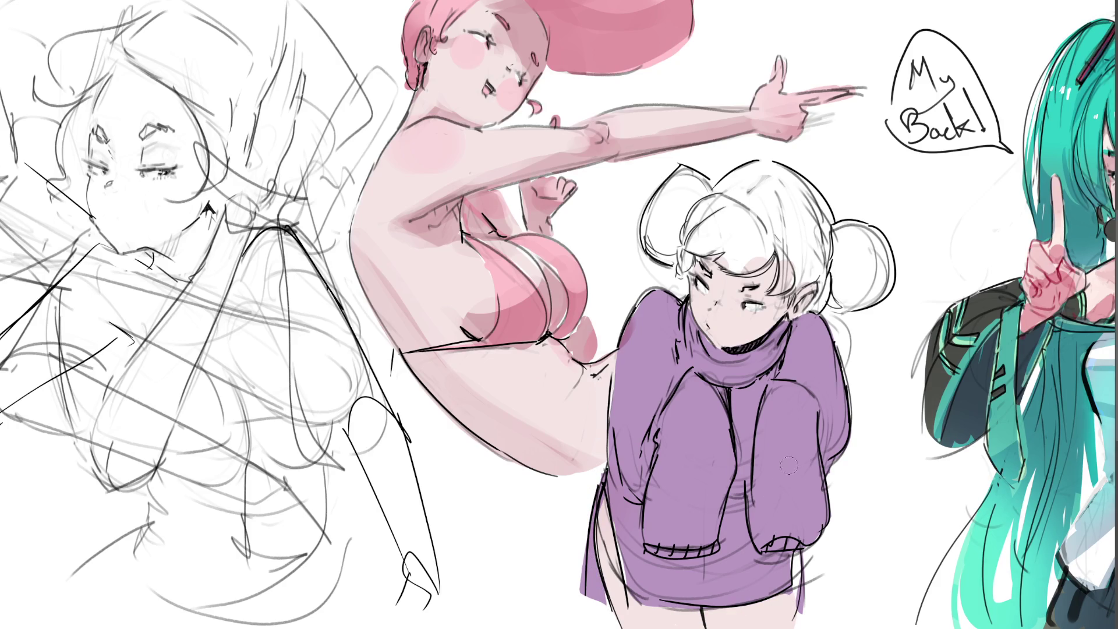
{"action": "left_click_drag", "start_coordinate": [796, 562], "coordinate": [794, 610]}
{"action": "mouse_move", "coordinate": [703, 181]}
{"action": "left_mouse_down"}
{"action": "mouse_move", "coordinate": [658, 226]}
{"action": "mouse_move", "coordinate": [682, 250]}
{"action": "mouse_move", "coordinate": [679, 282]}
{"action": "left_mouse_up"}
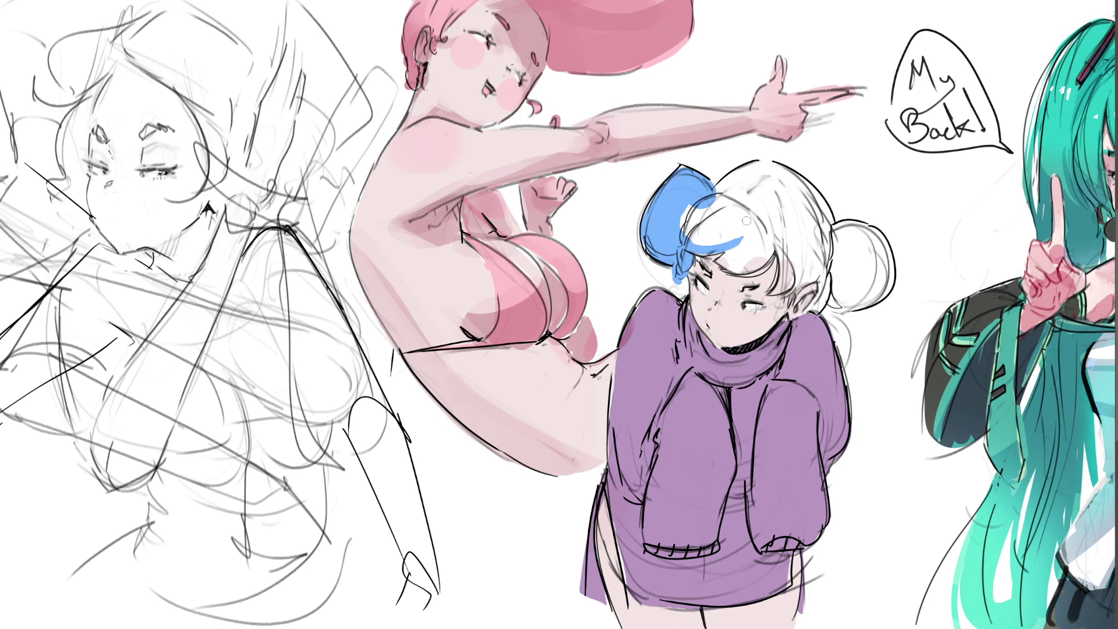
Step: Fill the bangs, right bun and upper hair with blue, then dab pink blush under the eye
{"action": "mouse_move", "coordinate": [709, 221]}
{"action": "left_mouse_down"}
{"action": "mouse_move", "coordinate": [698, 243]}
{"action": "mouse_move", "coordinate": [725, 193]}
{"action": "mouse_move", "coordinate": [747, 240]}
{"action": "mouse_move", "coordinate": [768, 232]}
{"action": "mouse_move", "coordinate": [746, 258]}
{"action": "mouse_move", "coordinate": [772, 217]}
{"action": "mouse_move", "coordinate": [778, 297]}
{"action": "mouse_move", "coordinate": [787, 263]}
{"action": "mouse_move", "coordinate": [801, 277]}
{"action": "mouse_move", "coordinate": [792, 295]}
{"action": "mouse_move", "coordinate": [833, 264]}
{"action": "mouse_move", "coordinate": [825, 283]}
{"action": "left_mouse_up"}
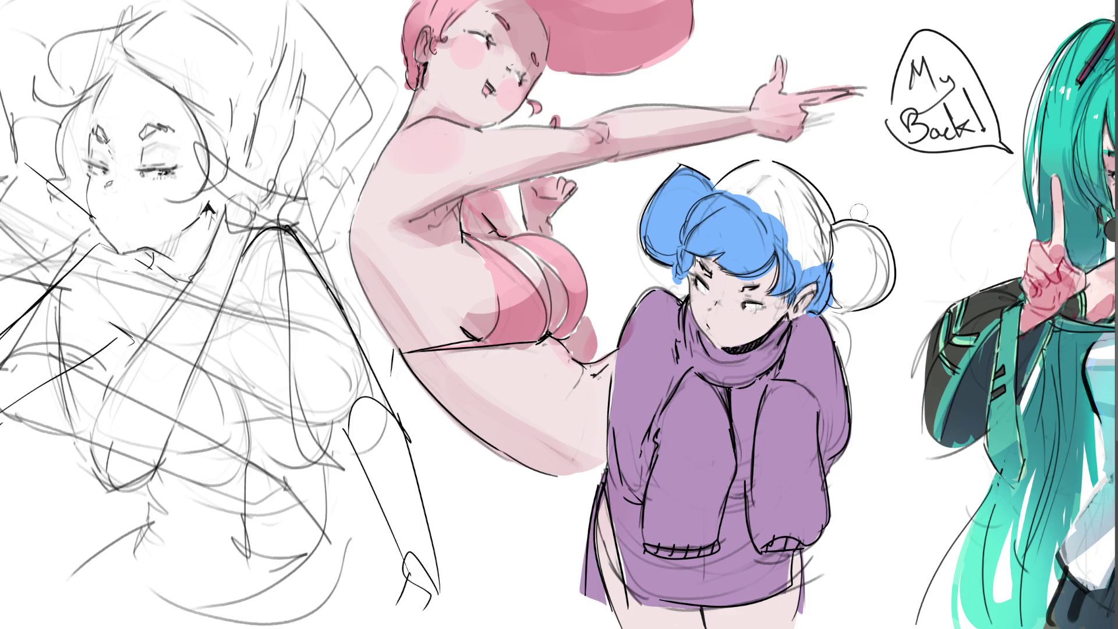
{"action": "left_click_drag", "start_coordinate": [862, 251], "coordinate": [795, 266]}
{"action": "mouse_move", "coordinate": [751, 194]}
{"action": "left_mouse_down"}
{"action": "mouse_move", "coordinate": [827, 219]}
{"action": "mouse_move", "coordinate": [730, 175]}
{"action": "left_mouse_up"}
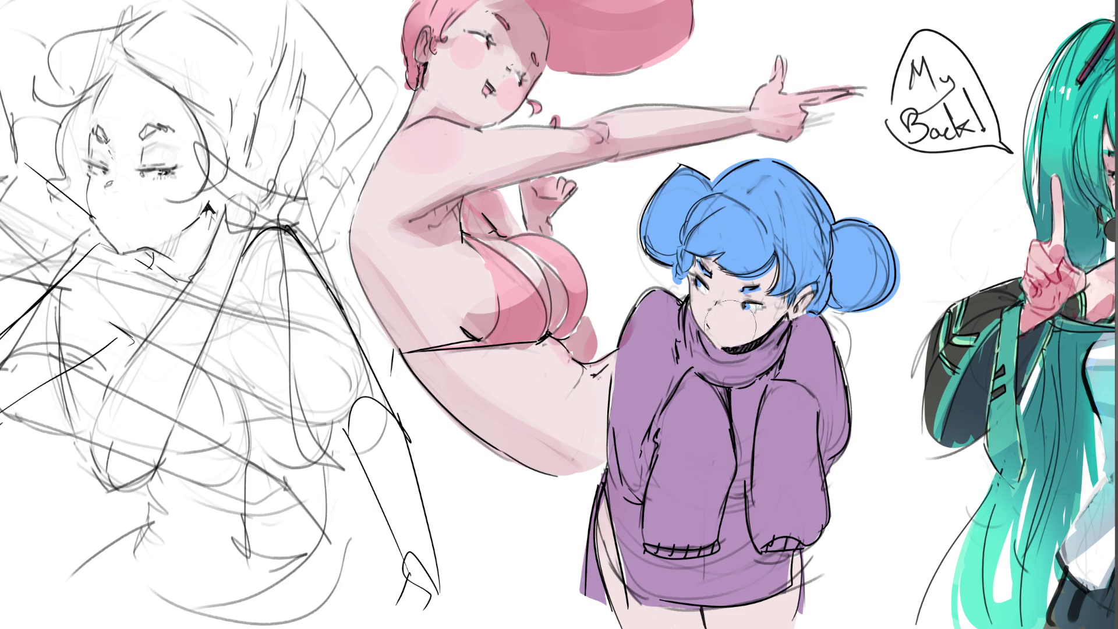
{"action": "left_click_drag", "start_coordinate": [732, 318], "coordinate": [739, 333]}
Step: Airbrush pink on the ear, cheeks, nose and leg, and add lighter blue highlights to the bangs
{"action": "mouse_move", "coordinate": [802, 292]}
{"action": "left_mouse_down"}
{"action": "mouse_move", "coordinate": [805, 307]}
{"action": "mouse_move", "coordinate": [716, 315]}
{"action": "mouse_move", "coordinate": [760, 325]}
{"action": "left_mouse_up"}
{"action": "left_click_drag", "start_coordinate": [707, 277], "coordinate": [736, 297]}
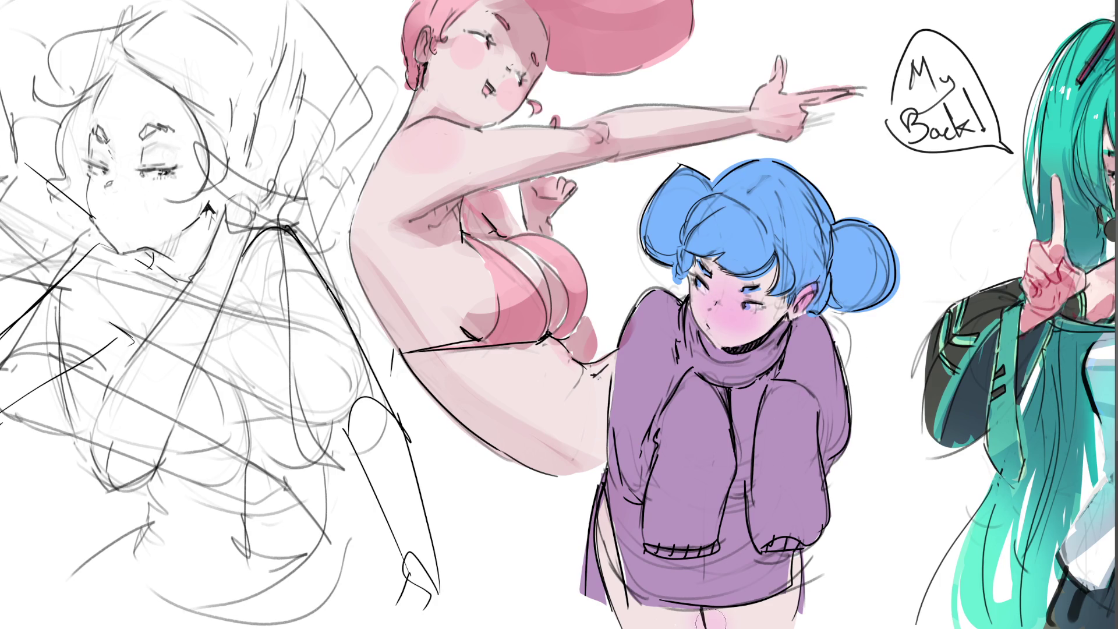
{"action": "left_click_drag", "start_coordinate": [593, 508], "coordinate": [607, 524]}
{"action": "left_click_drag", "start_coordinate": [720, 264], "coordinate": [767, 264]}
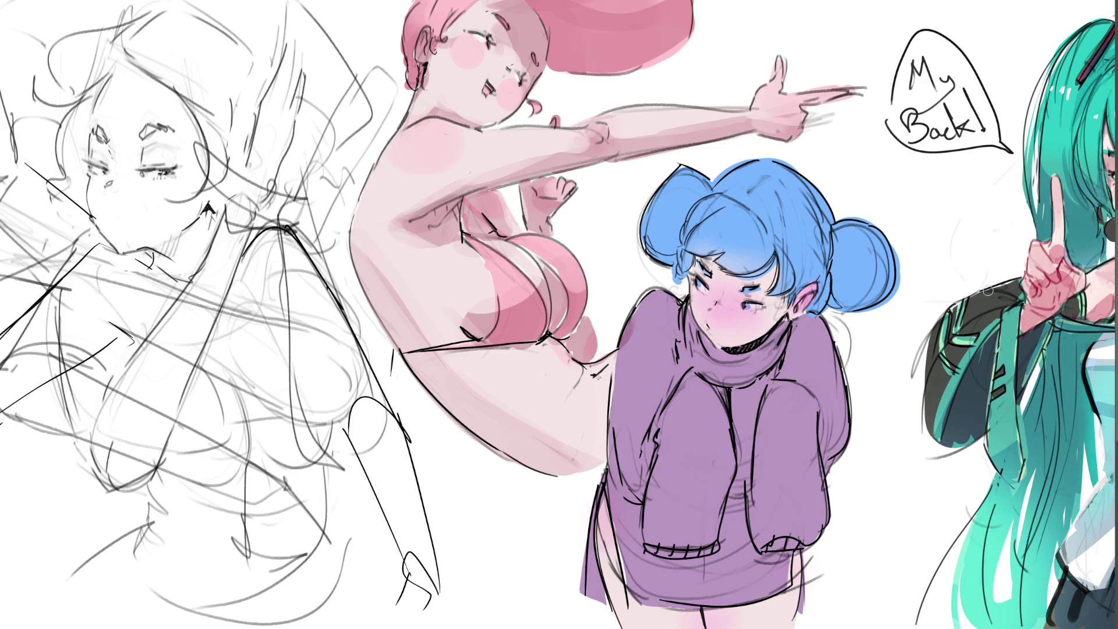
Step: Sample the bun's blue and repaint both hair buns in a solid darker blue
{"action": "left_click", "coordinate": [860, 250], "text": "ctrl"}
{"action": "left_click_drag", "start_coordinate": [886, 254], "coordinate": [838, 305]}
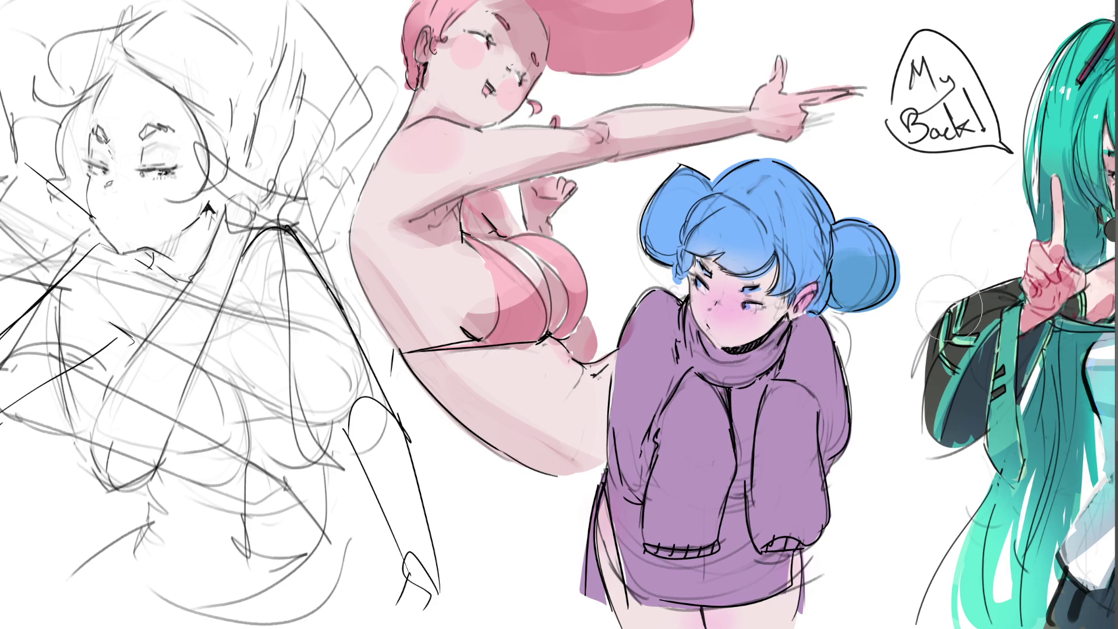
{"action": "left_click_drag", "start_coordinate": [843, 296], "coordinate": [873, 254]}
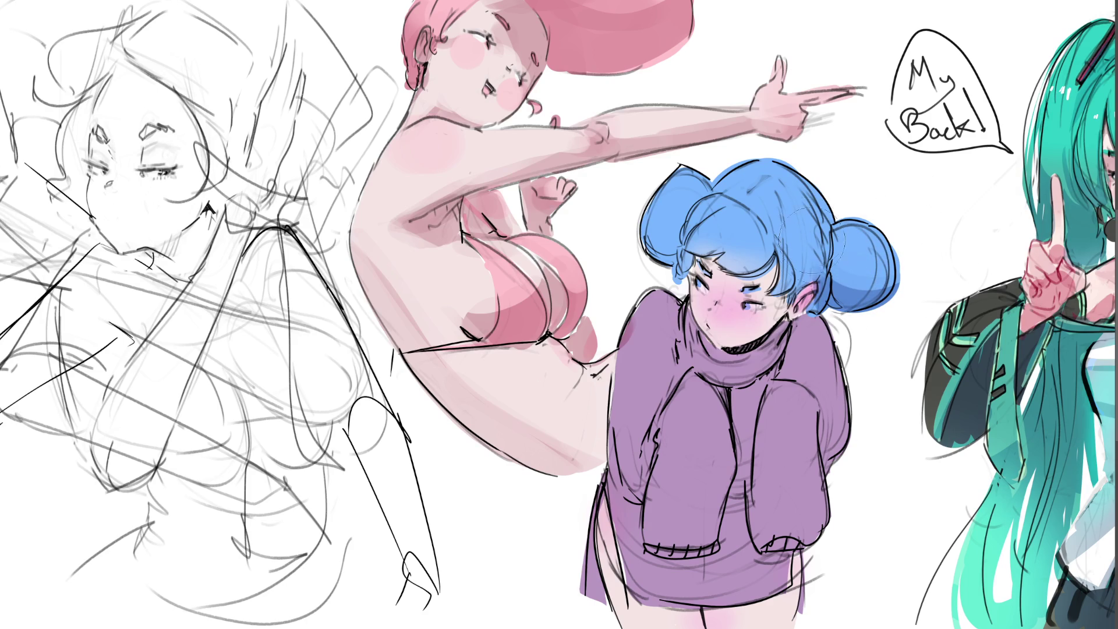
{"action": "left_click_drag", "start_coordinate": [860, 214], "coordinate": [860, 258]}
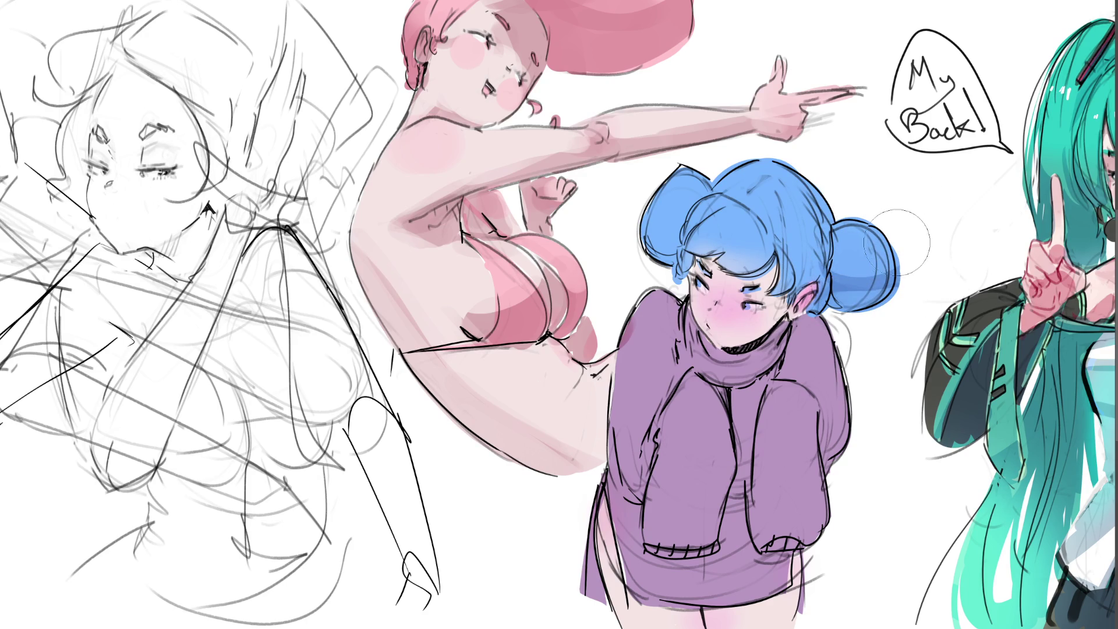
{"action": "left_click_drag", "start_coordinate": [876, 203], "coordinate": [860, 255]}
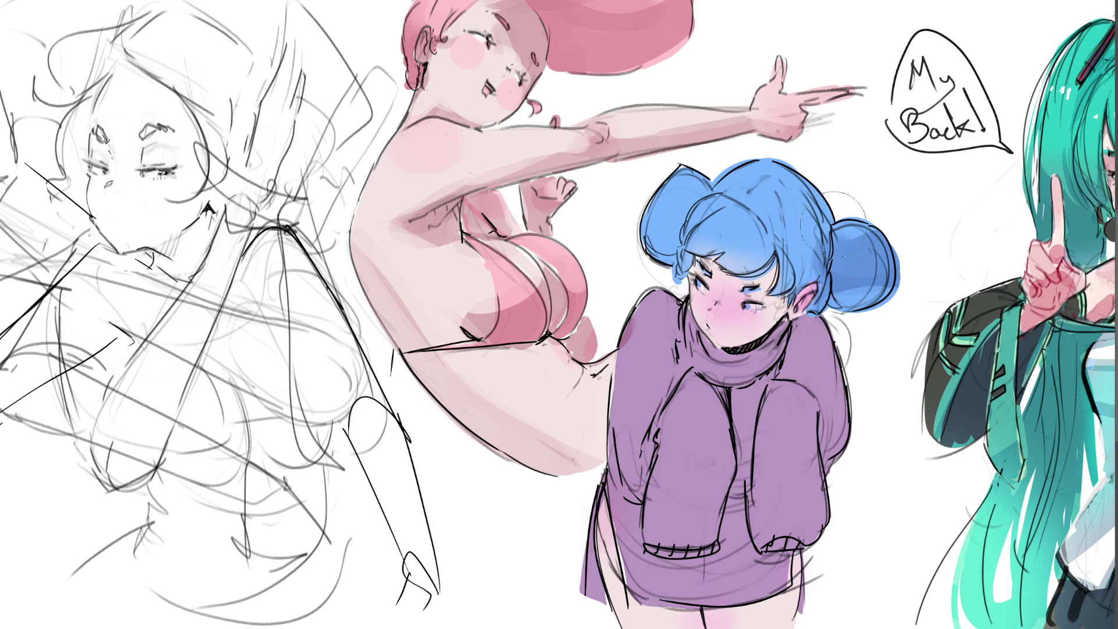
{"action": "left_click_drag", "start_coordinate": [848, 316], "coordinate": [839, 245]}
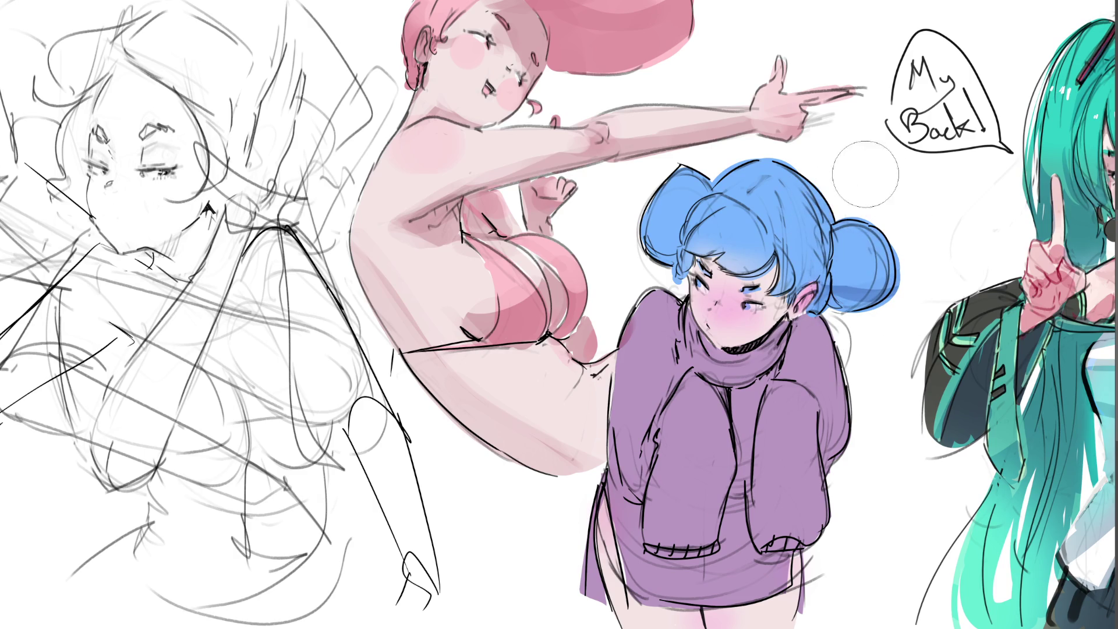
{"action": "mouse_move", "coordinate": [673, 262]}
{"action": "left_mouse_down"}
{"action": "mouse_move", "coordinate": [676, 192]}
{"action": "mouse_move", "coordinate": [663, 253]}
{"action": "left_mouse_up"}
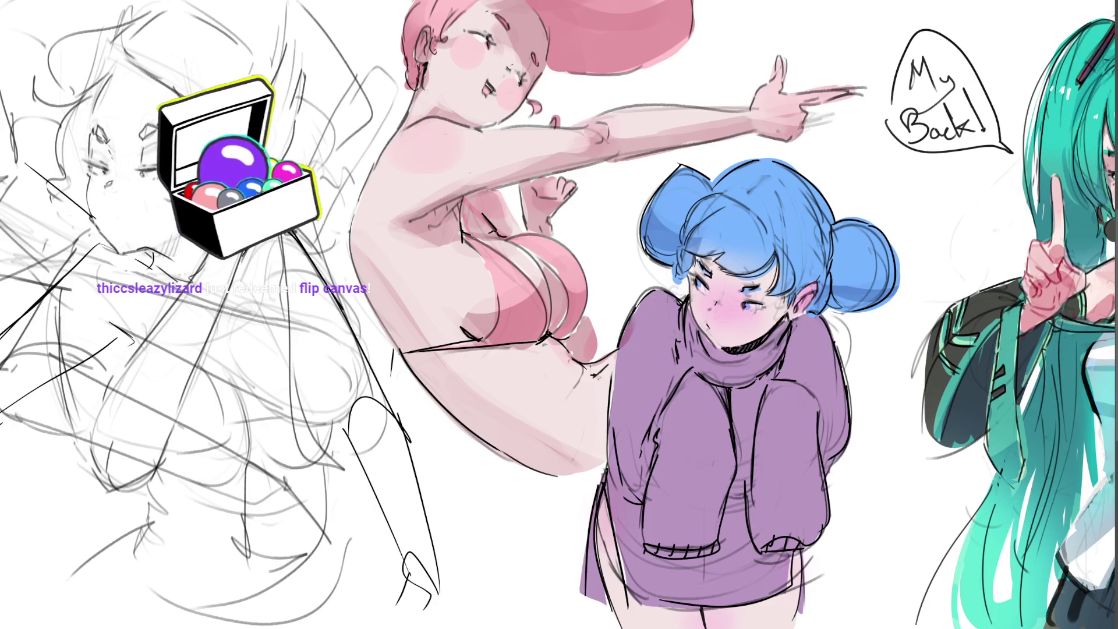
Step: Mirror the canvas, darken the blue bangs and add more pink shading to the ear
{"action": "key", "text": "m"}
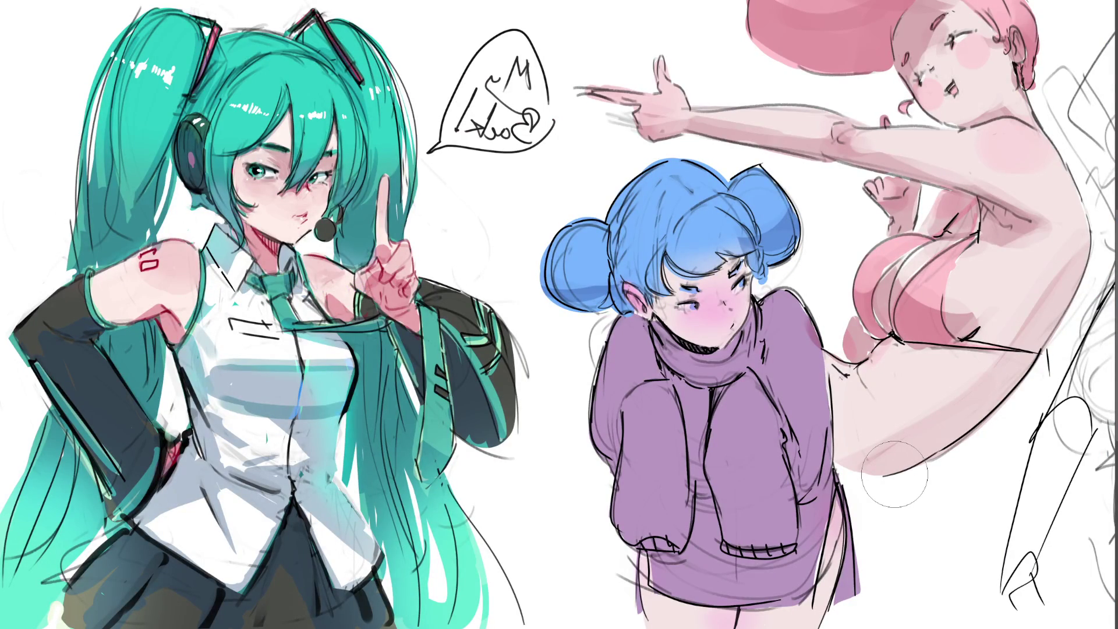
{"action": "left_click_drag", "start_coordinate": [702, 243], "coordinate": [656, 229]}
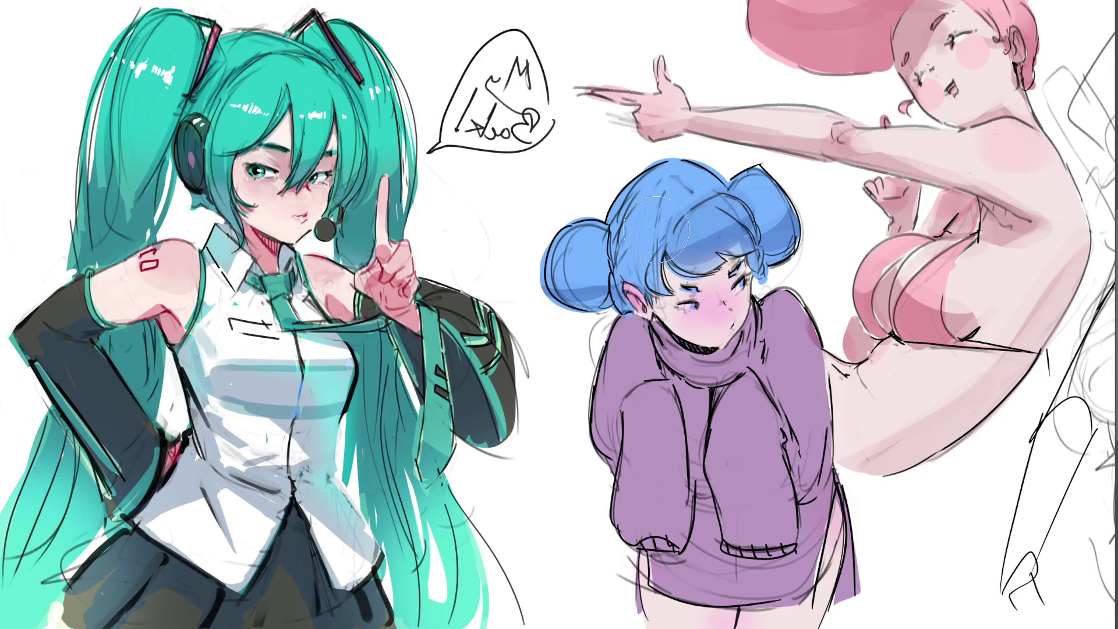
{"action": "mouse_move", "coordinate": [656, 231]}
{"action": "left_mouse_down"}
{"action": "mouse_move", "coordinate": [595, 263]}
{"action": "mouse_move", "coordinate": [620, 176]}
{"action": "mouse_move", "coordinate": [777, 209]}
{"action": "left_mouse_up"}
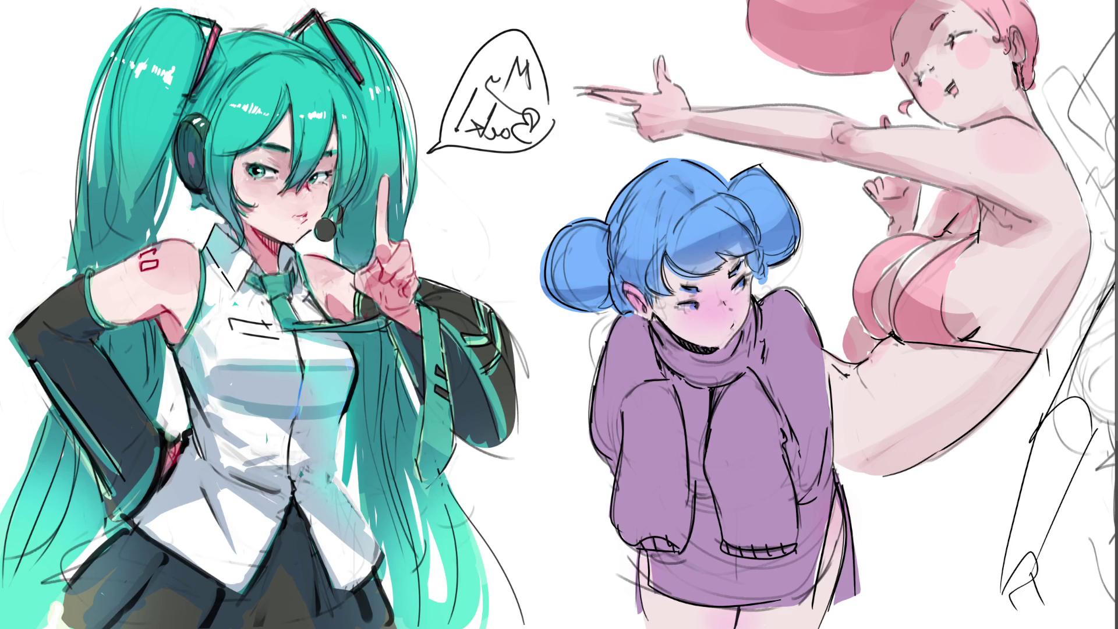
{"action": "left_click_drag", "start_coordinate": [629, 288], "coordinate": [641, 303]}
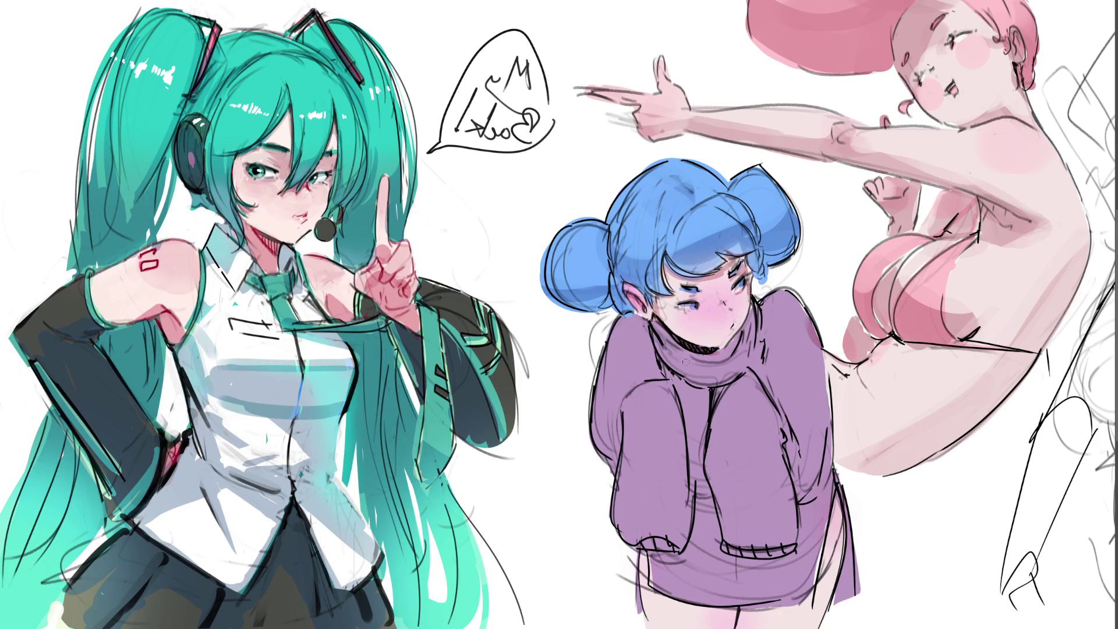
Step: Touch up the eyebrow, then fill and outline the sweater's skirt slits and lower-left edge in purple
{"action": "left_click_drag", "start_coordinate": [743, 258], "coordinate": [749, 280]}
{"action": "key", "text": "ctrl+z"}
{"action": "left_click_drag", "start_coordinate": [739, 264], "coordinate": [720, 284]}
{"action": "mouse_move", "coordinate": [836, 494]}
{"action": "left_mouse_down"}
{"action": "mouse_move", "coordinate": [849, 603]}
{"action": "mouse_move", "coordinate": [839, 498]}
{"action": "mouse_move", "coordinate": [836, 542]}
{"action": "mouse_move", "coordinate": [823, 516]}
{"action": "mouse_move", "coordinate": [803, 603]}
{"action": "left_mouse_up"}
{"action": "mouse_move", "coordinate": [691, 614]}
{"action": "left_mouse_down"}
{"action": "mouse_move", "coordinate": [679, 579]}
{"action": "mouse_move", "coordinate": [736, 613]}
{"action": "mouse_move", "coordinate": [786, 621]}
{"action": "left_mouse_up"}
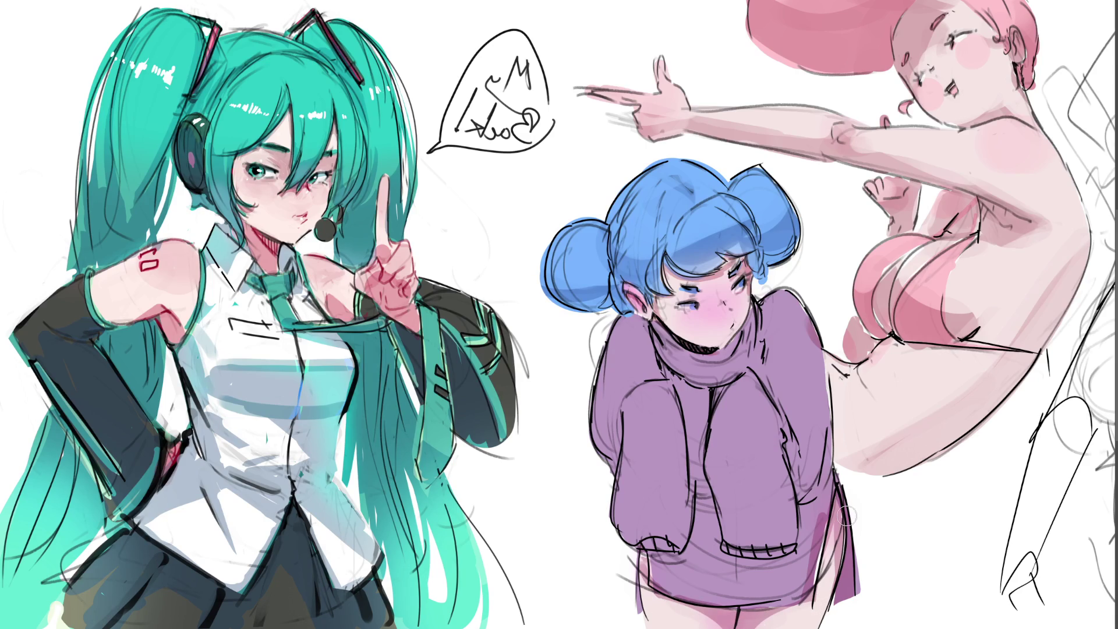
{"action": "left_click_drag", "start_coordinate": [814, 510], "coordinate": [806, 568]}
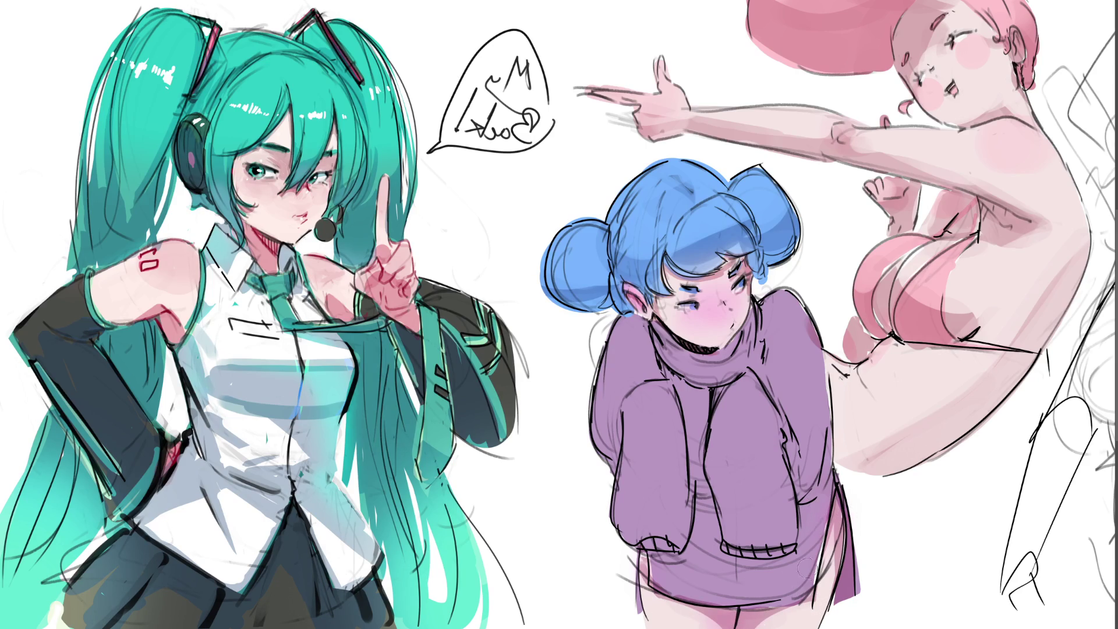
{"action": "left_click_drag", "start_coordinate": [832, 522], "coordinate": [832, 554]}
Step: Shade the turtleneck, chest, hem, left side and shoulder of the sweater darker purple
{"action": "mouse_move", "coordinate": [666, 327]}
{"action": "left_mouse_down"}
{"action": "mouse_move", "coordinate": [716, 354]}
{"action": "mouse_move", "coordinate": [690, 371]}
{"action": "mouse_move", "coordinate": [725, 393]}
{"action": "mouse_move", "coordinate": [664, 376]}
{"action": "mouse_move", "coordinate": [623, 323]}
{"action": "mouse_move", "coordinate": [672, 389]}
{"action": "mouse_move", "coordinate": [756, 333]}
{"action": "mouse_move", "coordinate": [742, 385]}
{"action": "mouse_move", "coordinate": [692, 407]}
{"action": "mouse_move", "coordinate": [696, 475]}
{"action": "mouse_move", "coordinate": [768, 481]}
{"action": "mouse_move", "coordinate": [725, 537]}
{"action": "mouse_move", "coordinate": [768, 516]}
{"action": "mouse_move", "coordinate": [742, 537]}
{"action": "mouse_move", "coordinate": [782, 555]}
{"action": "left_mouse_up"}
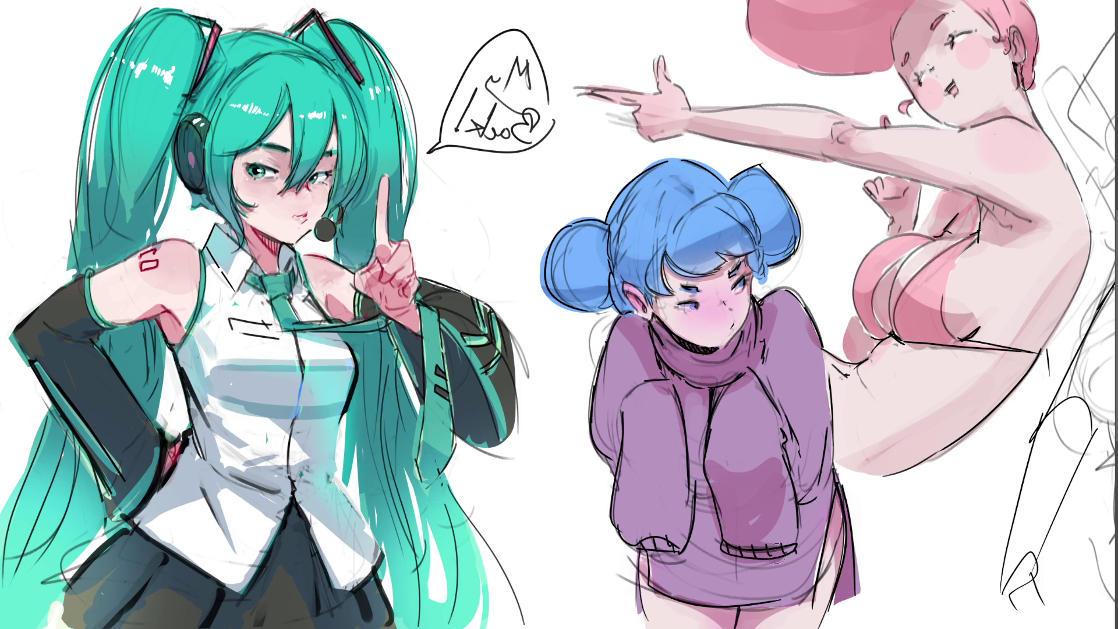
{"action": "mouse_move", "coordinate": [703, 559]}
{"action": "left_mouse_down"}
{"action": "mouse_move", "coordinate": [685, 485]}
{"action": "mouse_move", "coordinate": [701, 451]}
{"action": "mouse_move", "coordinate": [731, 560]}
{"action": "left_mouse_up"}
{"action": "mouse_move", "coordinate": [790, 476]}
{"action": "left_mouse_down"}
{"action": "mouse_move", "coordinate": [802, 477]}
{"action": "mouse_move", "coordinate": [774, 398]}
{"action": "mouse_move", "coordinate": [826, 472]}
{"action": "mouse_move", "coordinate": [799, 560]}
{"action": "mouse_move", "coordinate": [803, 544]}
{"action": "mouse_move", "coordinate": [672, 585]}
{"action": "mouse_move", "coordinate": [795, 585]}
{"action": "mouse_move", "coordinate": [741, 583]}
{"action": "mouse_move", "coordinate": [697, 523]}
{"action": "mouse_move", "coordinate": [646, 552]}
{"action": "mouse_move", "coordinate": [672, 545]}
{"action": "mouse_move", "coordinate": [678, 532]}
{"action": "mouse_move", "coordinate": [626, 541]}
{"action": "left_mouse_up"}
{"action": "mouse_move", "coordinate": [626, 415]}
{"action": "left_mouse_down"}
{"action": "mouse_move", "coordinate": [647, 480]}
{"action": "mouse_move", "coordinate": [670, 458]}
{"action": "mouse_move", "coordinate": [639, 484]}
{"action": "mouse_move", "coordinate": [646, 463]}
{"action": "mouse_move", "coordinate": [634, 532]}
{"action": "mouse_move", "coordinate": [663, 479]}
{"action": "left_mouse_up"}
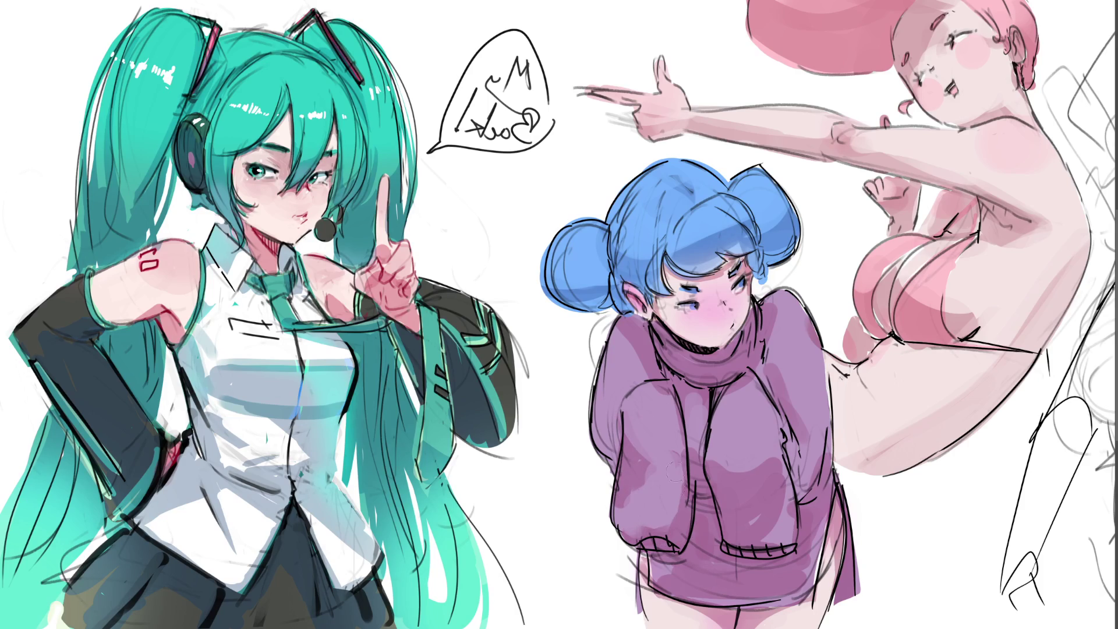
{"action": "left_click_drag", "start_coordinate": [625, 436], "coordinate": [613, 454]}
{"action": "left_click_drag", "start_coordinate": [615, 415], "coordinate": [598, 450]}
{"action": "left_click_drag", "start_coordinate": [628, 387], "coordinate": [621, 341]}
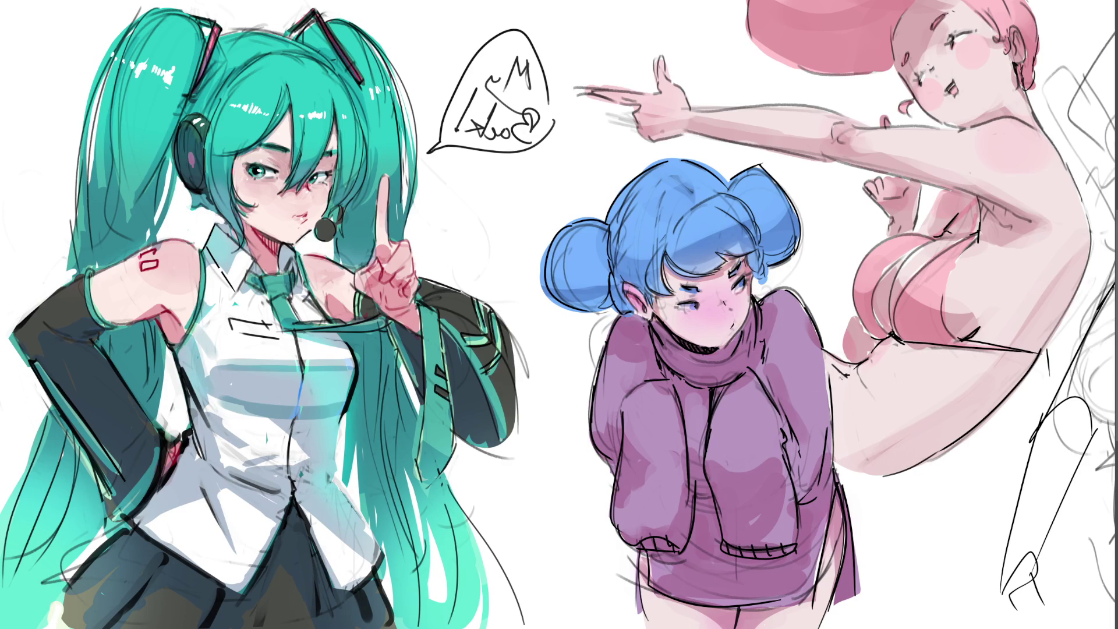
{"action": "mouse_move", "coordinate": [611, 337]}
{"action": "left_mouse_down"}
{"action": "mouse_move", "coordinate": [603, 358]}
{"action": "mouse_move", "coordinate": [673, 366]}
{"action": "left_mouse_up"}
Step: Outline the turtleneck with a polygonal lasso selection
{"action": "left_click", "coordinate": [650, 362]}
{"action": "left_click", "coordinate": [655, 385]}
{"action": "left_click", "coordinate": [760, 373]}
{"action": "left_click", "coordinate": [778, 312]}
{"action": "left_click", "coordinate": [771, 298]}
{"action": "double_click", "coordinate": [781, 328]}
Step: Shade the sweater beside and below the turtleneck, down its right side and lower hem
{"action": "mouse_move", "coordinate": [770, 305]}
{"action": "left_mouse_down"}
{"action": "mouse_move", "coordinate": [772, 351]}
{"action": "mouse_move", "coordinate": [807, 428]}
{"action": "left_mouse_up"}
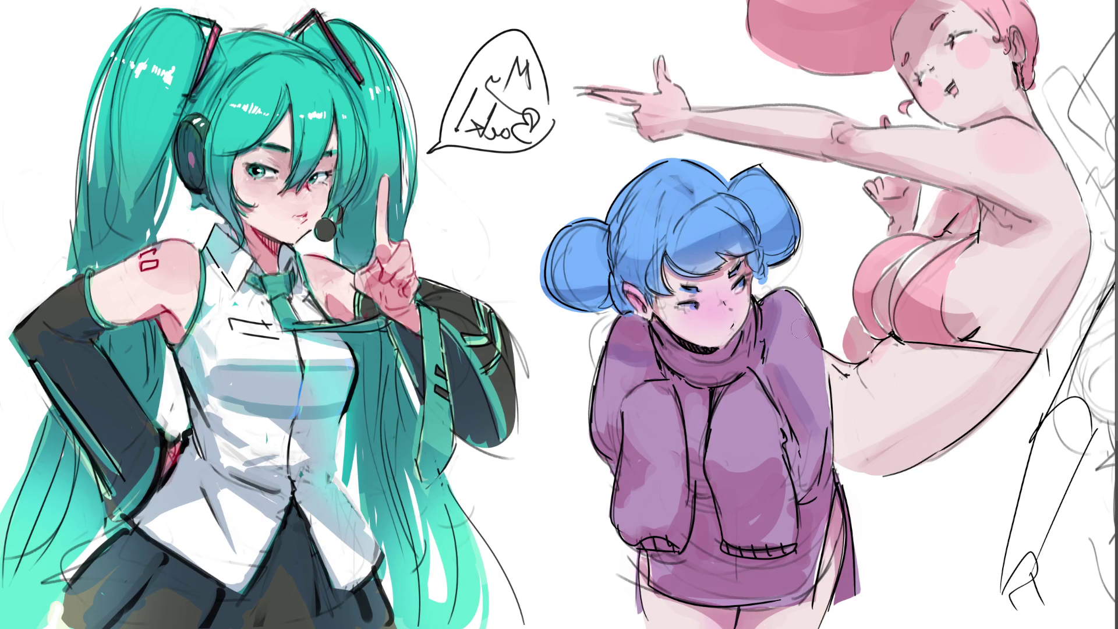
{"action": "left_click_drag", "start_coordinate": [768, 460], "coordinate": [750, 514]}
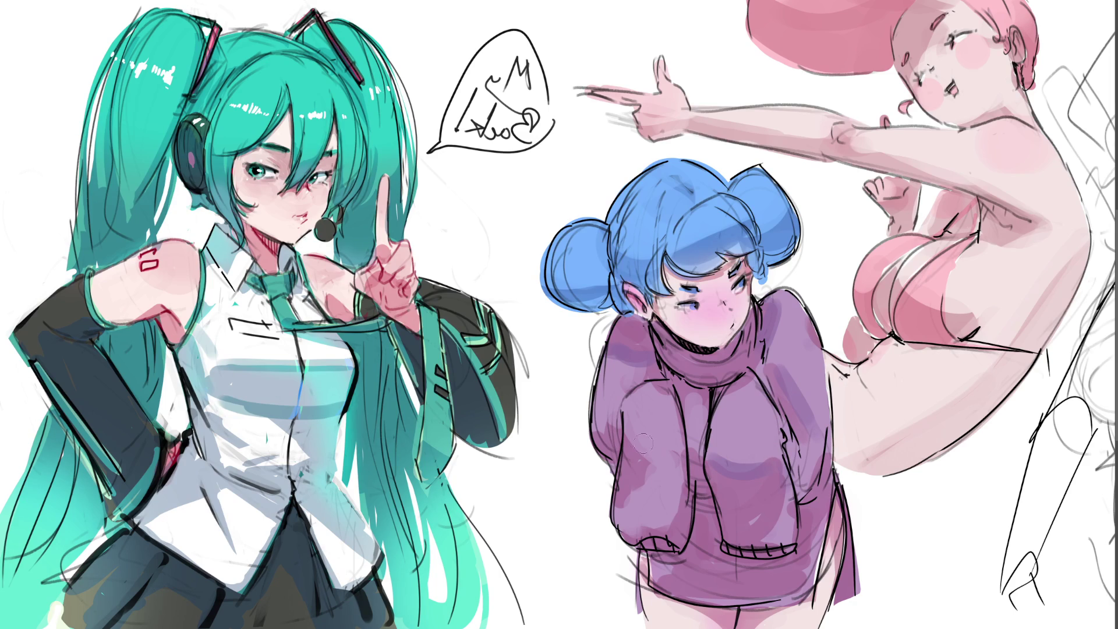
{"action": "left_click_drag", "start_coordinate": [722, 390], "coordinate": [756, 388]}
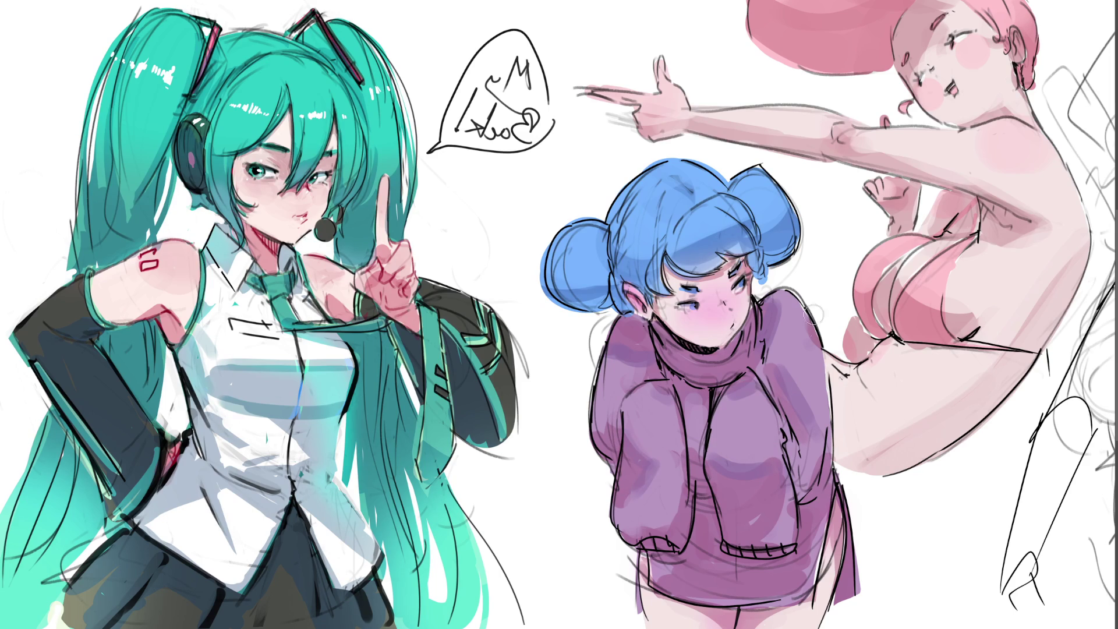
{"action": "left_click_drag", "start_coordinate": [819, 498], "coordinate": [816, 559]}
{"action": "left_click_drag", "start_coordinate": [829, 442], "coordinate": [808, 494]}
{"action": "left_click_drag", "start_coordinate": [697, 554], "coordinate": [670, 582]}
{"action": "left_click_drag", "start_coordinate": [790, 487], "coordinate": [765, 541]}
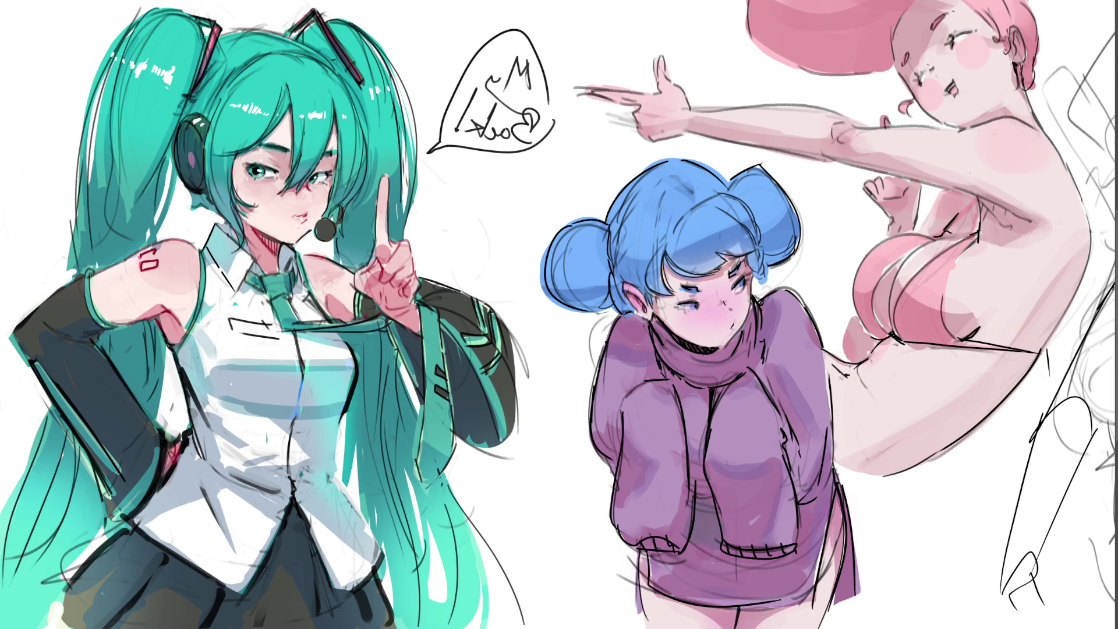
{"action": "key", "text": "ctrl+z"}
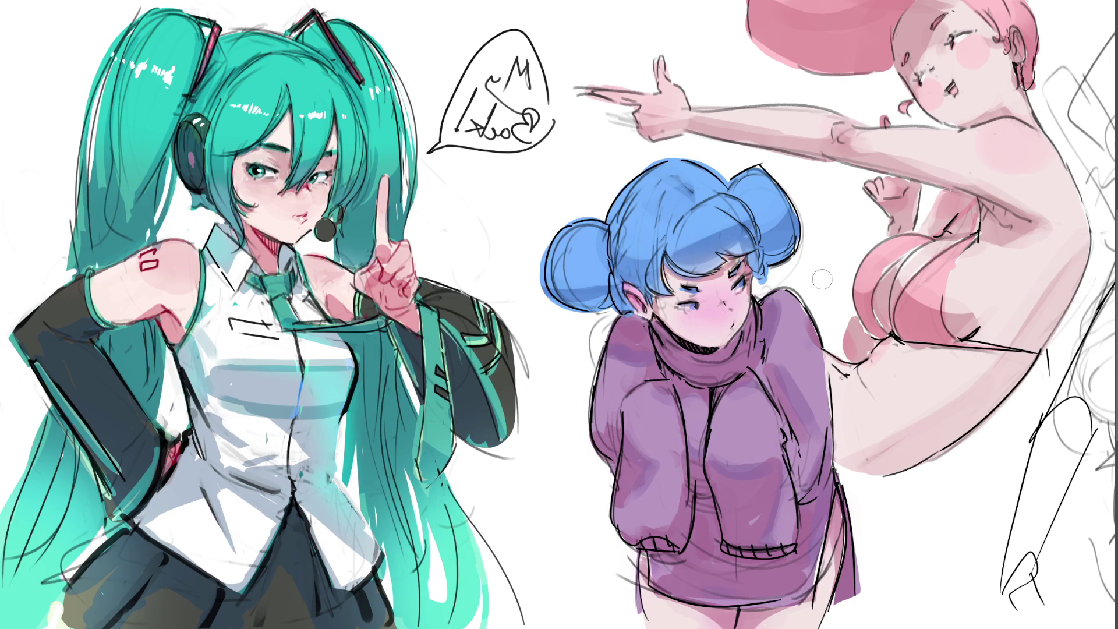
{"action": "mouse_move", "coordinate": [670, 282]}
{"action": "left_mouse_down"}
{"action": "mouse_move", "coordinate": [734, 290]}
{"action": "mouse_move", "coordinate": [703, 312]}
{"action": "mouse_move", "coordinate": [738, 296]}
{"action": "mouse_move", "coordinate": [718, 311]}
{"action": "mouse_move", "coordinate": [684, 281]}
{"action": "mouse_move", "coordinate": [731, 273]}
{"action": "mouse_move", "coordinate": [667, 293]}
{"action": "left_mouse_up"}
{"action": "mouse_move", "coordinate": [678, 313]}
{"action": "left_mouse_down"}
{"action": "mouse_move", "coordinate": [729, 327]}
{"action": "mouse_move", "coordinate": [747, 314]}
{"action": "mouse_move", "coordinate": [698, 343]}
{"action": "mouse_move", "coordinate": [732, 338]}
{"action": "left_mouse_up"}
{"action": "left_click_drag", "start_coordinate": [623, 290], "coordinate": [648, 323]}
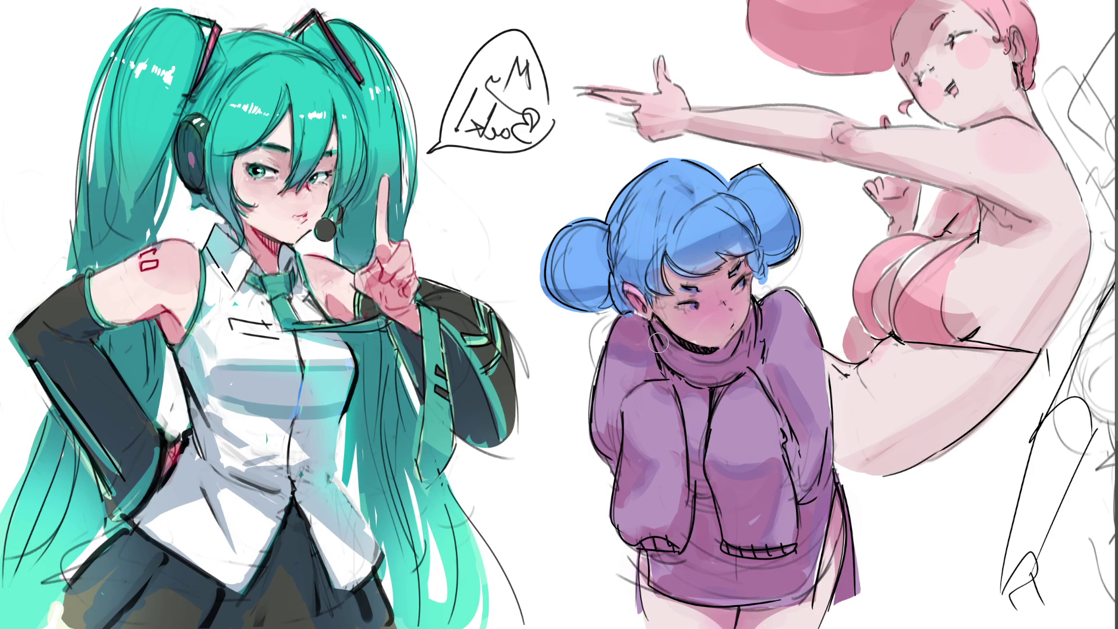
{"action": "key", "text": "ctrl+z"}
{"action": "key", "text": "ctrl+z"}
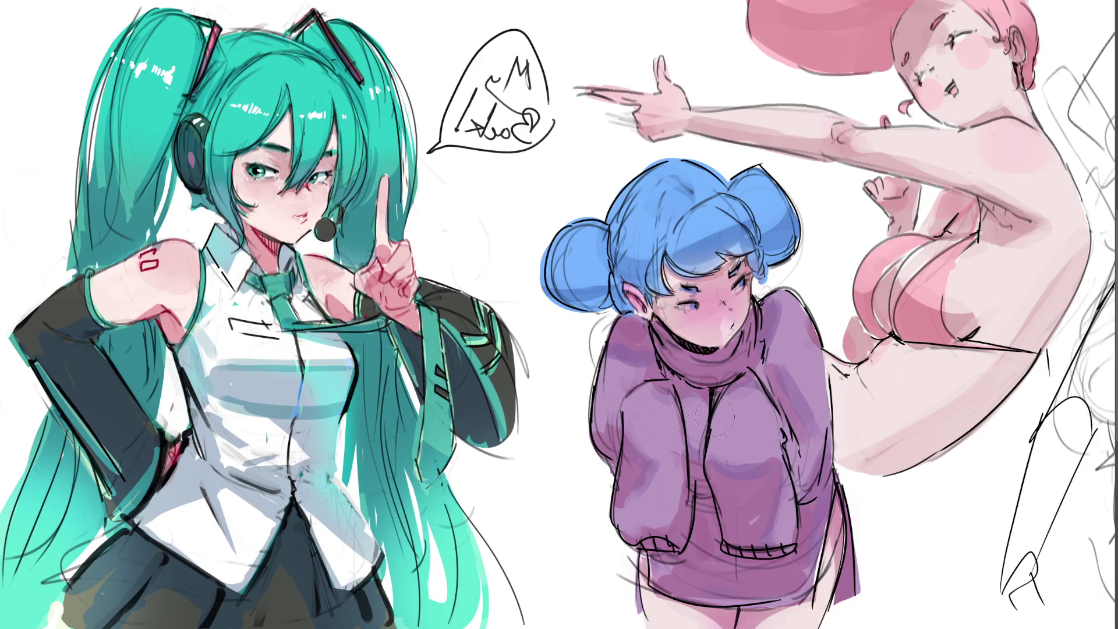
{"action": "key", "text": "ctrl+z"}
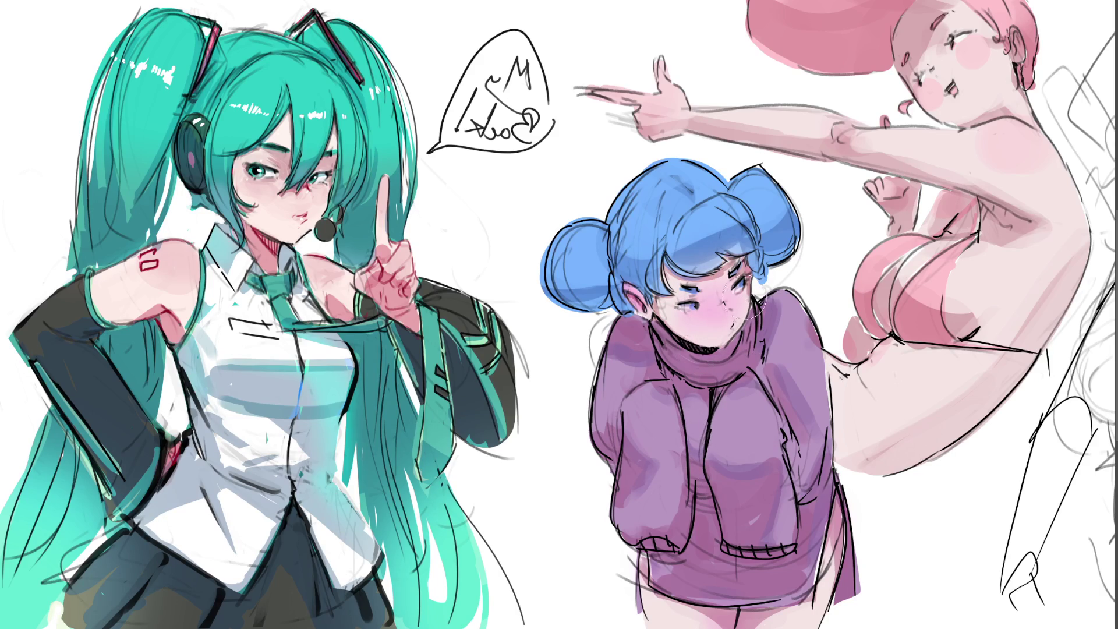
{"action": "key", "text": "ctrl+y"}
{"action": "key", "text": "]"}
{"action": "key", "text": "]"}
{"action": "key", "text": "]"}
Step: Blend the shading on the girl's face, nose and sweater chest
{"action": "mouse_move", "coordinate": [778, 279]}
{"action": "left_mouse_down"}
{"action": "mouse_move", "coordinate": [665, 328]}
{"action": "mouse_move", "coordinate": [713, 318]}
{"action": "mouse_move", "coordinate": [686, 301]}
{"action": "left_mouse_up"}
{"action": "left_click_drag", "start_coordinate": [721, 440], "coordinate": [732, 442]}
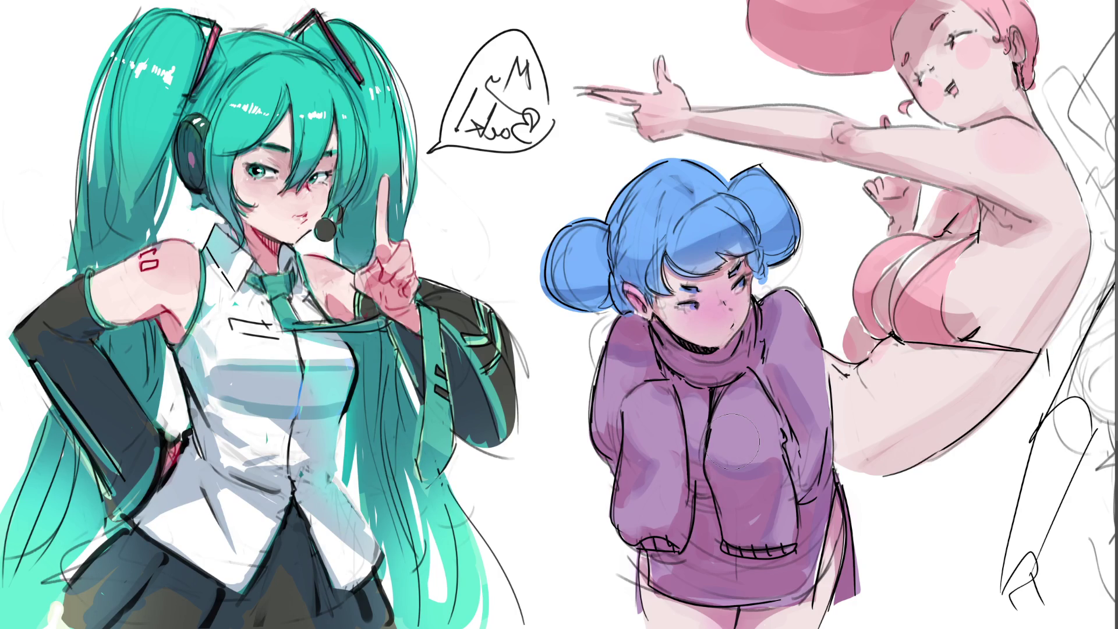
{"action": "left_click_drag", "start_coordinate": [699, 297], "coordinate": [723, 308]}
Step: Hatch white highlights onto the hair top and both buns, undoing a stray mark by the eye
{"action": "left_click_drag", "start_coordinate": [680, 241], "coordinate": [743, 208]}
{"action": "left_click_drag", "start_coordinate": [758, 190], "coordinate": [770, 206]}
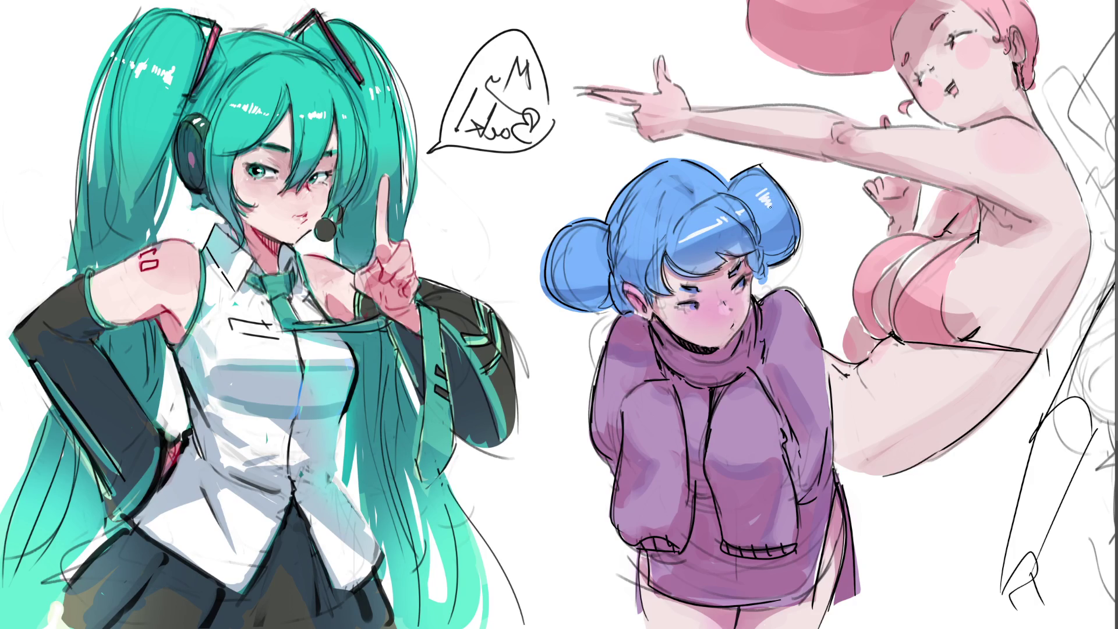
{"action": "mouse_move", "coordinate": [583, 247]}
{"action": "left_mouse_down"}
{"action": "mouse_move", "coordinate": [580, 264]}
{"action": "mouse_move", "coordinate": [636, 247]}
{"action": "left_mouse_up"}
{"action": "left_click_drag", "start_coordinate": [680, 172], "coordinate": [695, 187]}
{"action": "left_click_drag", "start_coordinate": [748, 286], "coordinate": [748, 302]}
{"action": "key", "text": "ctrl+z"}
Step: Draw thin red rim lines along the bottom and right edge of the legs
{"action": "left_click_drag", "start_coordinate": [757, 626], "coordinate": [791, 604]}
{"action": "key", "text": "ctrl+z"}
{"action": "left_click_drag", "start_coordinate": [757, 627], "coordinate": [783, 610]}
{"action": "left_click_drag", "start_coordinate": [680, 617], "coordinate": [757, 626]}
{"action": "left_click_drag", "start_coordinate": [835, 535], "coordinate": [825, 575]}
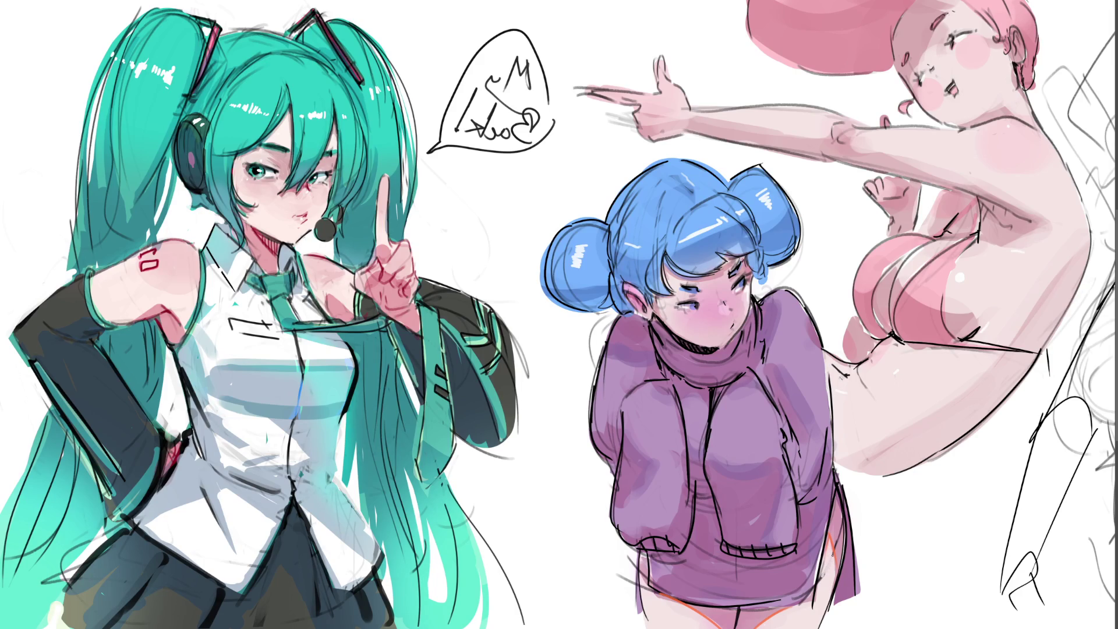
{"action": "left_click_drag", "start_coordinate": [841, 528], "coordinate": [839, 552]}
Step: Deepen the purple shading between the legs, around the pockets and below them
{"action": "left_click_drag", "start_coordinate": [705, 500], "coordinate": [698, 535]}
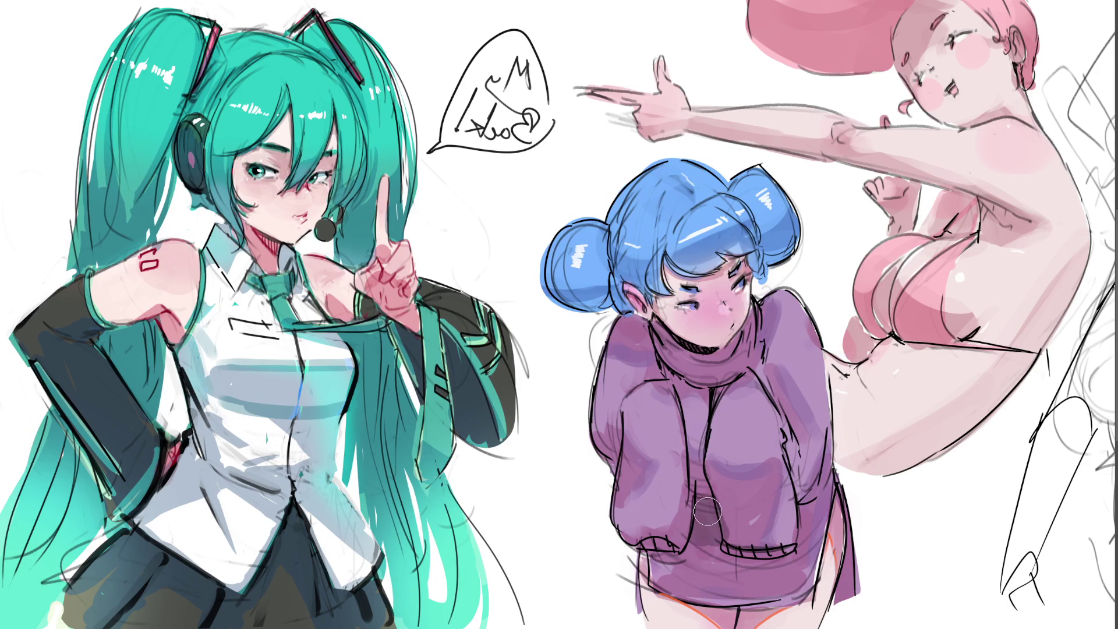
{"action": "left_click_drag", "start_coordinate": [795, 503], "coordinate": [809, 543]}
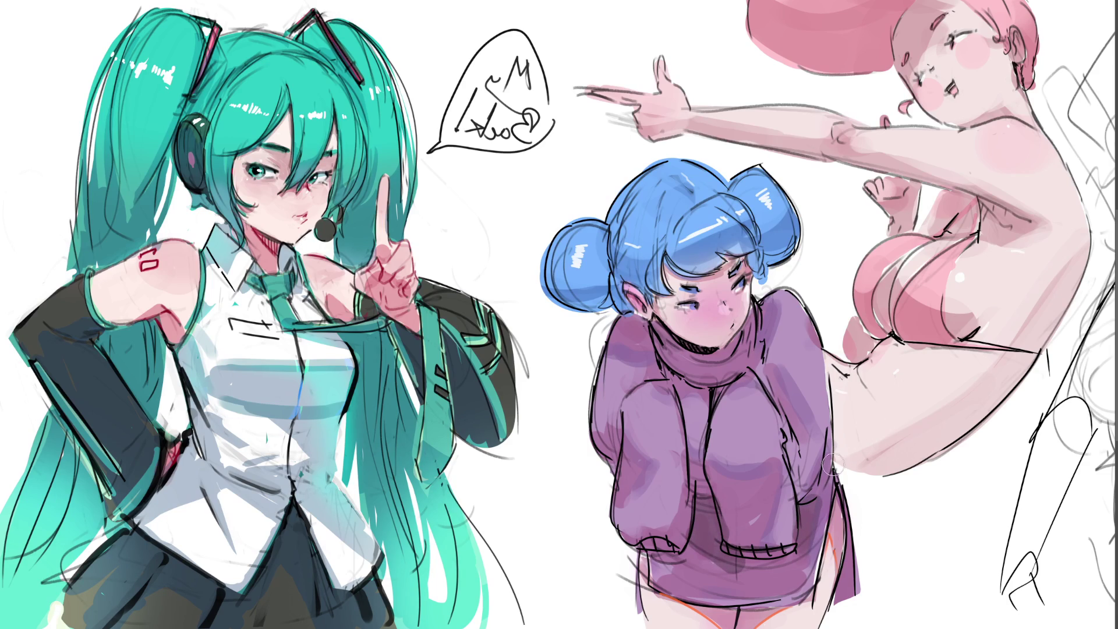
{"action": "key", "text": "ctrl+z"}
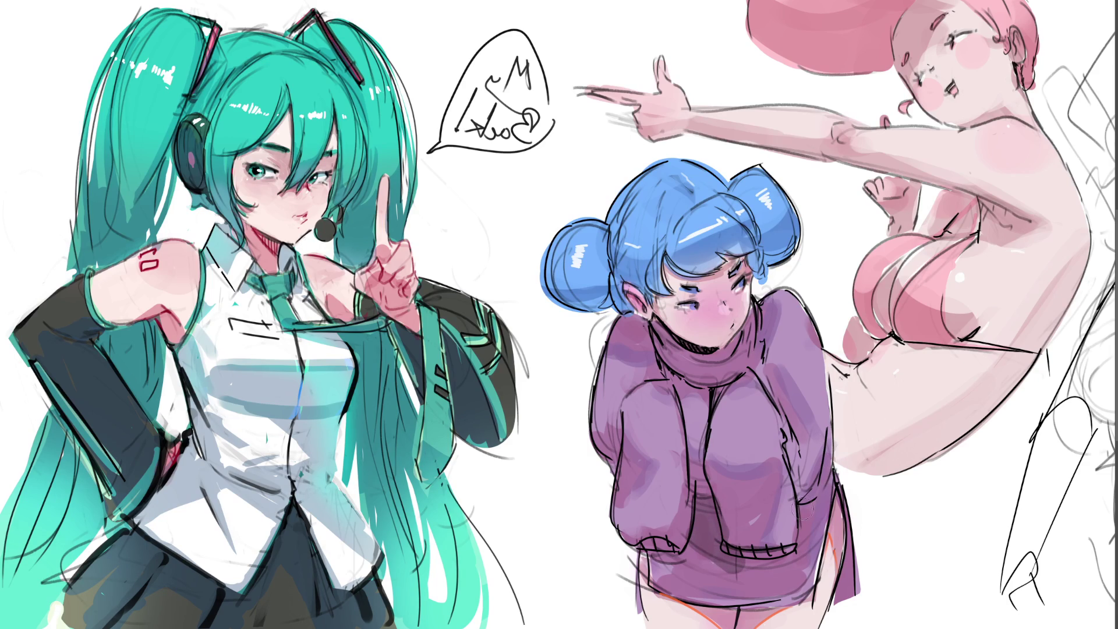
{"action": "left_click_drag", "start_coordinate": [732, 563], "coordinate": [786, 559]}
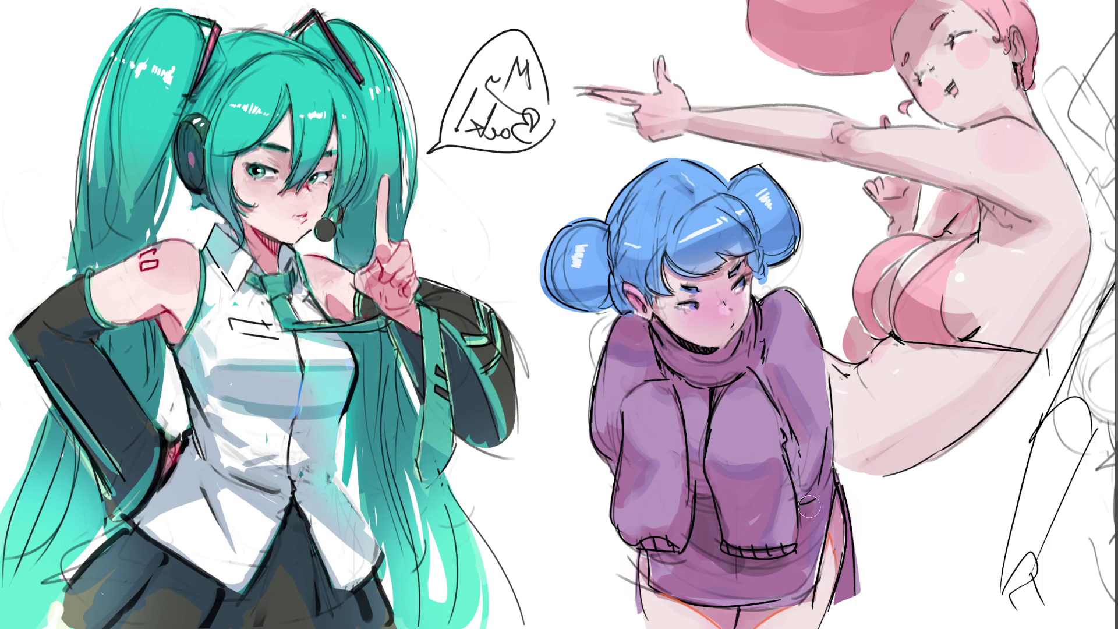
{"action": "left_click_drag", "start_coordinate": [688, 552], "coordinate": [783, 559]}
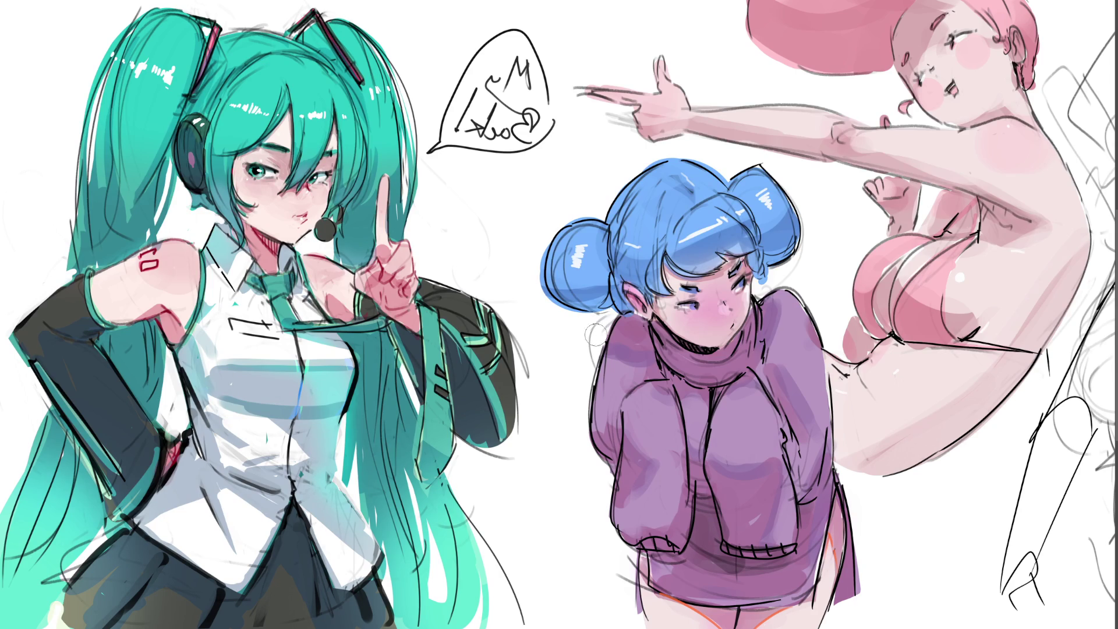
Step: Add a white highlight to the hair bun and darken the leg outline below the sweater's left edge
{"action": "left_click_drag", "start_coordinate": [570, 265], "coordinate": [584, 245]}
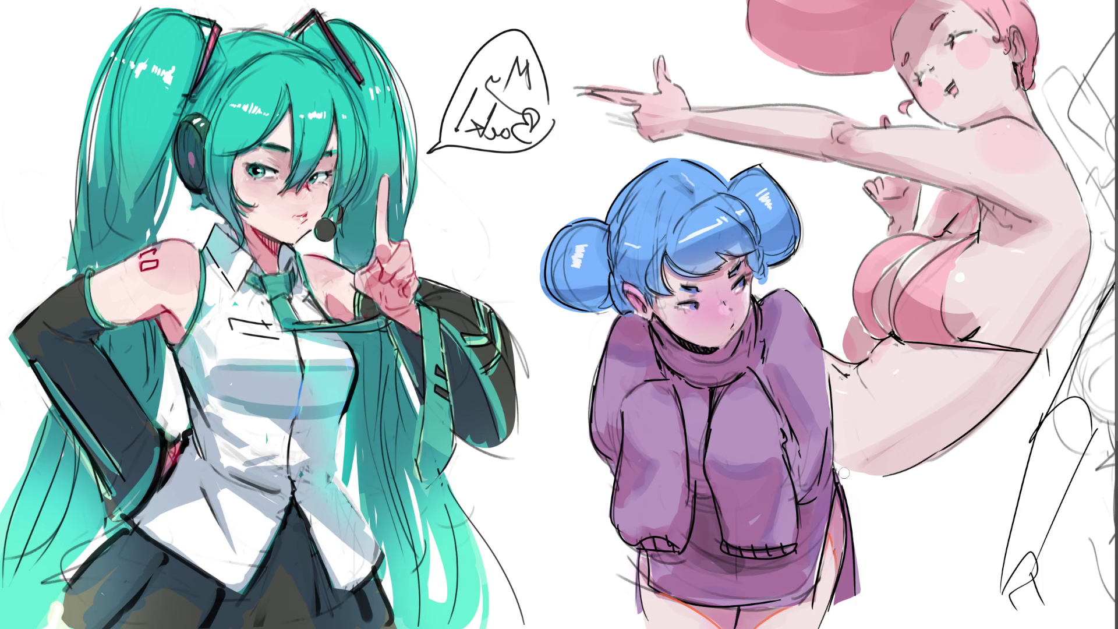
{"action": "mouse_move", "coordinate": [630, 559]}
{"action": "left_mouse_down"}
{"action": "mouse_move", "coordinate": [632, 593]}
{"action": "mouse_move", "coordinate": [641, 576]}
{"action": "mouse_move", "coordinate": [650, 615]}
{"action": "mouse_move", "coordinate": [693, 626]}
{"action": "left_mouse_up"}
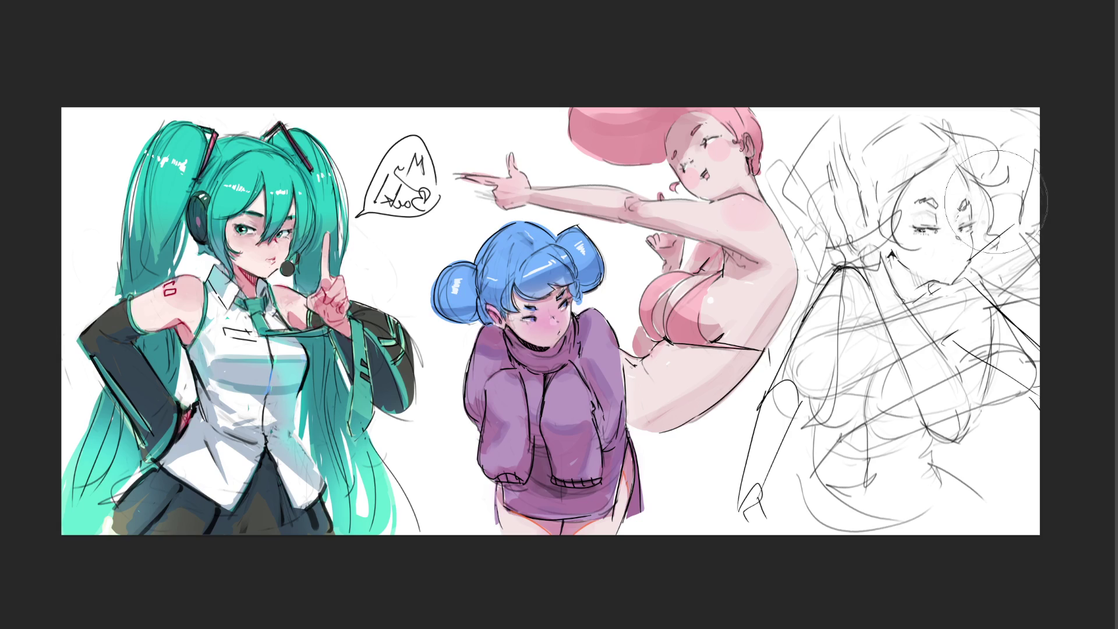
Step: Erase dark strokes on the rough sketch, draw new face and body construction lines, then mirror the canvas
{"action": "mouse_move", "coordinate": [1022, 113]}
{"action": "left_mouse_down"}
{"action": "mouse_move", "coordinate": [1007, 400]}
{"action": "mouse_move", "coordinate": [1018, 254]}
{"action": "mouse_move", "coordinate": [979, 167]}
{"action": "mouse_move", "coordinate": [952, 437]}
{"action": "mouse_move", "coordinate": [971, 394]}
{"action": "mouse_move", "coordinate": [926, 158]}
{"action": "left_mouse_up"}
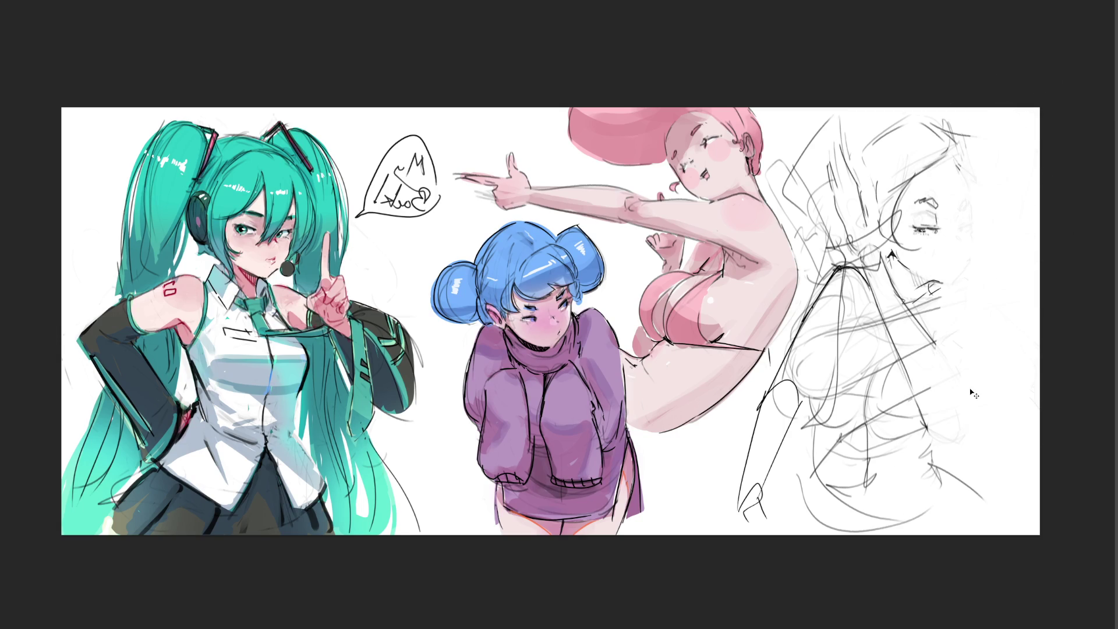
{"action": "left_click_drag", "start_coordinate": [944, 288], "coordinate": [952, 436]}
{"action": "mouse_move", "coordinate": [978, 262]}
{"action": "left_mouse_down"}
{"action": "mouse_move", "coordinate": [1023, 311]}
{"action": "mouse_move", "coordinate": [1022, 125]}
{"action": "mouse_move", "coordinate": [987, 394]}
{"action": "mouse_move", "coordinate": [934, 140]}
{"action": "mouse_move", "coordinate": [922, 336]}
{"action": "mouse_move", "coordinate": [868, 176]}
{"action": "mouse_move", "coordinate": [807, 166]}
{"action": "mouse_move", "coordinate": [838, 209]}
{"action": "mouse_move", "coordinate": [847, 314]}
{"action": "mouse_move", "coordinate": [787, 445]}
{"action": "mouse_move", "coordinate": [966, 459]}
{"action": "mouse_move", "coordinate": [879, 447]}
{"action": "mouse_move", "coordinate": [1028, 346]}
{"action": "mouse_move", "coordinate": [888, 298]}
{"action": "mouse_move", "coordinate": [866, 238]}
{"action": "left_mouse_up"}
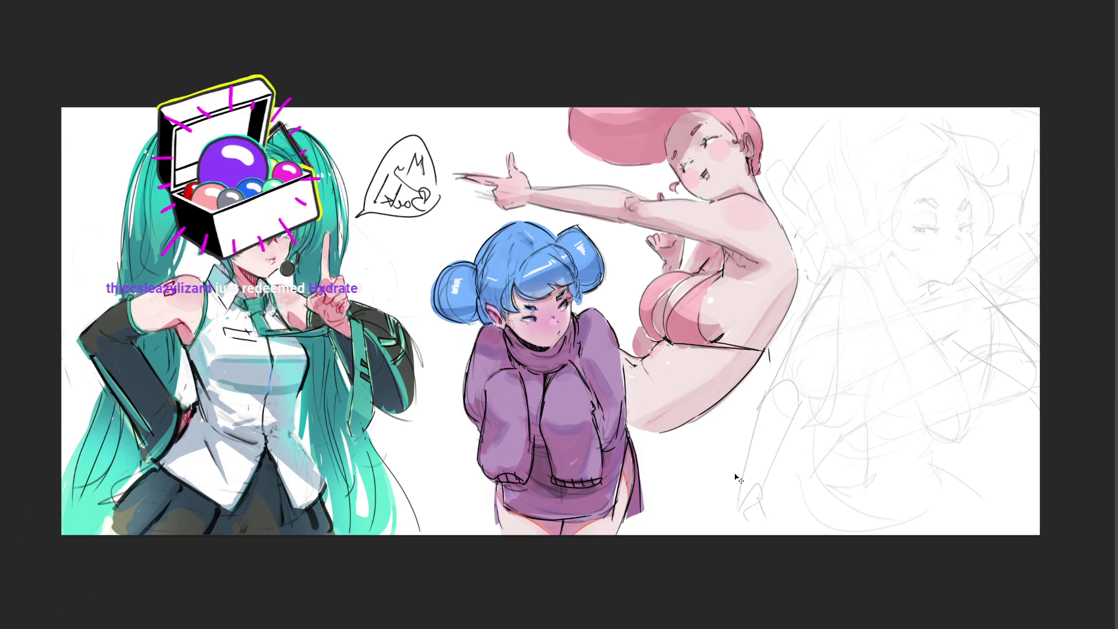
{"action": "key", "text": "m"}
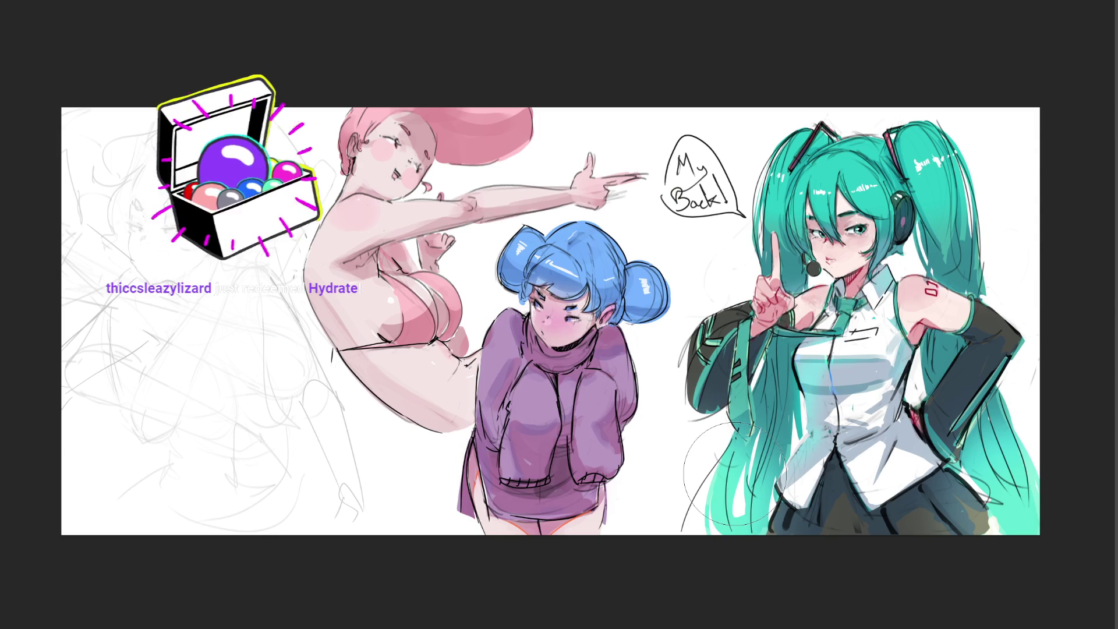
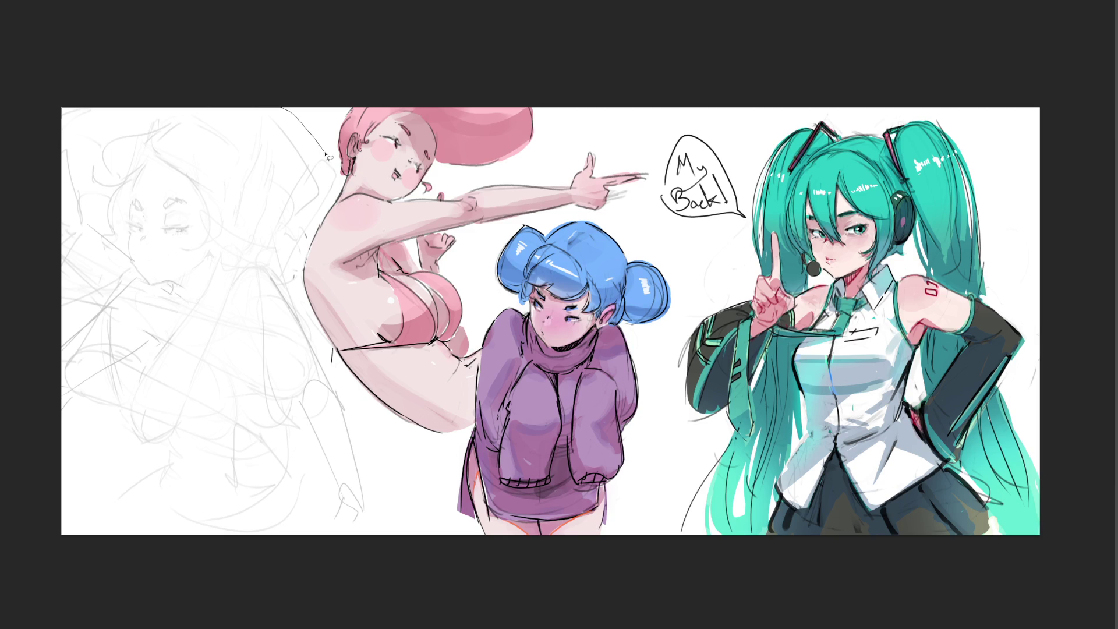
Step: Lasso the old grey sketch on the left and delete it, then deselect
{"action": "mouse_move", "coordinate": [179, 77]}
{"action": "left_mouse_down"}
{"action": "mouse_move", "coordinate": [328, 209]}
{"action": "mouse_move", "coordinate": [308, 307]}
{"action": "mouse_move", "coordinate": [336, 369]}
{"action": "mouse_move", "coordinate": [363, 574]}
{"action": "left_mouse_up"}
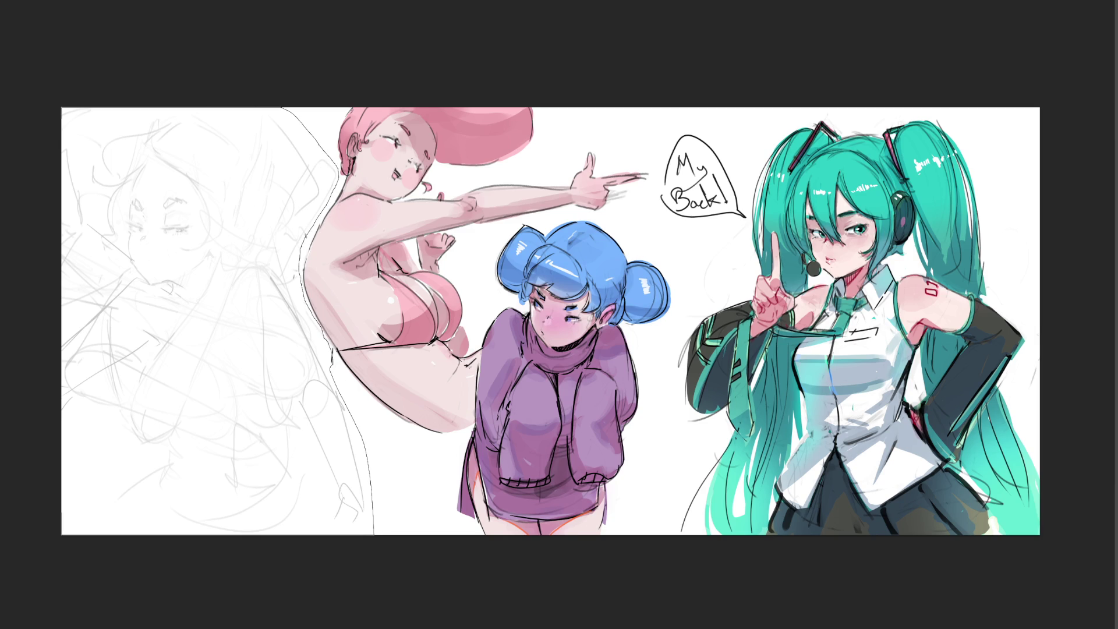
{"action": "key", "text": "Delete"}
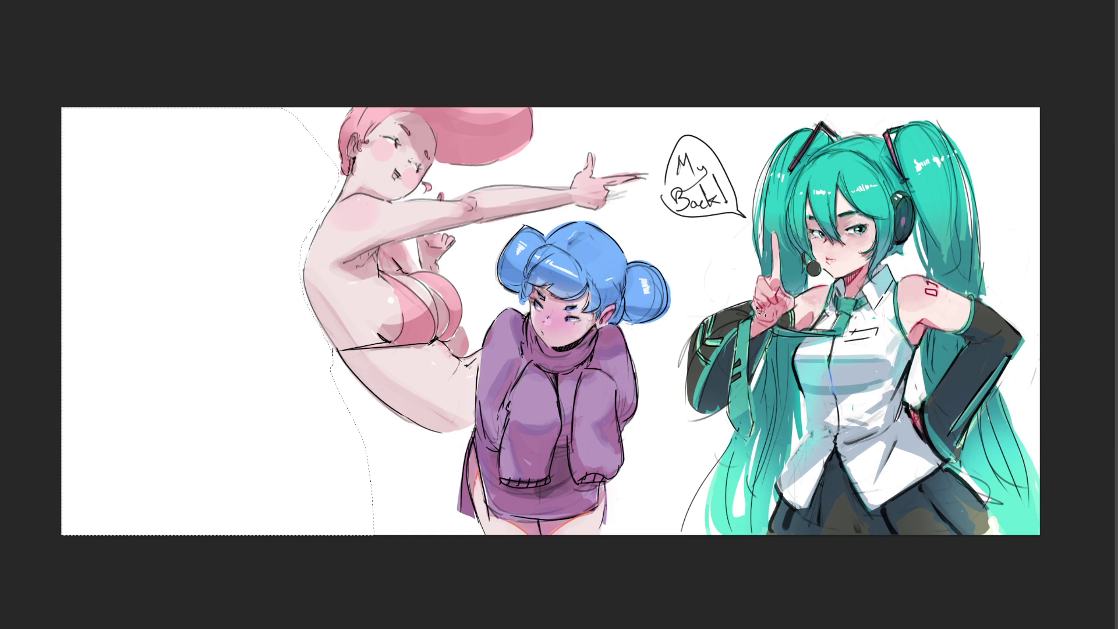
{"action": "key", "text": "ctrl+d"}
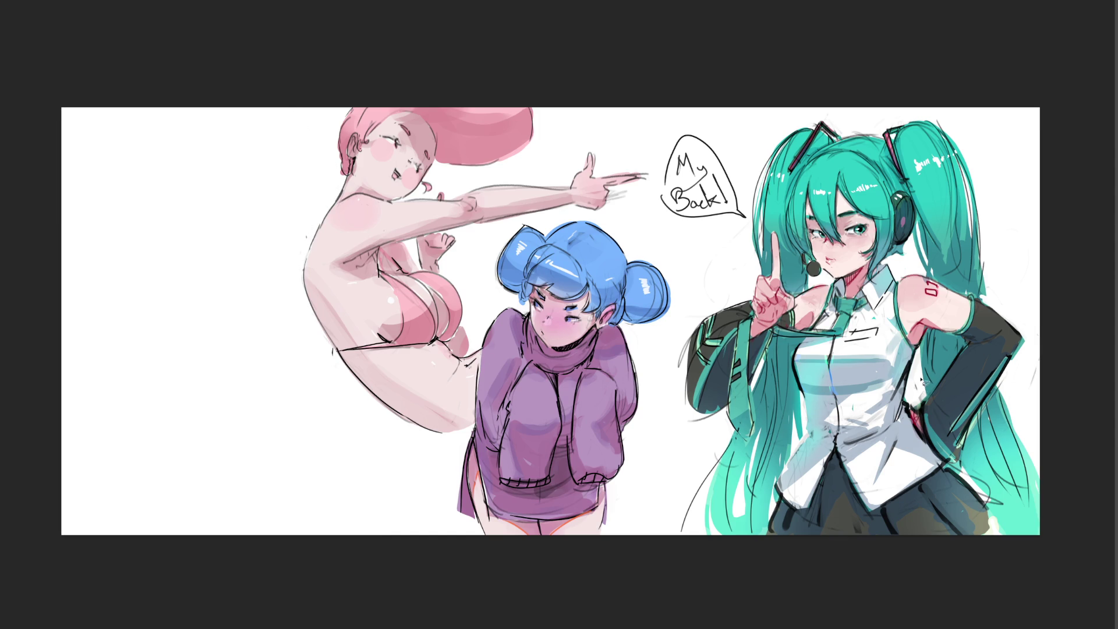
Step: Free-transform the whole artwork and slide it toward the left
{"action": "key", "text": "ctrl+t"}
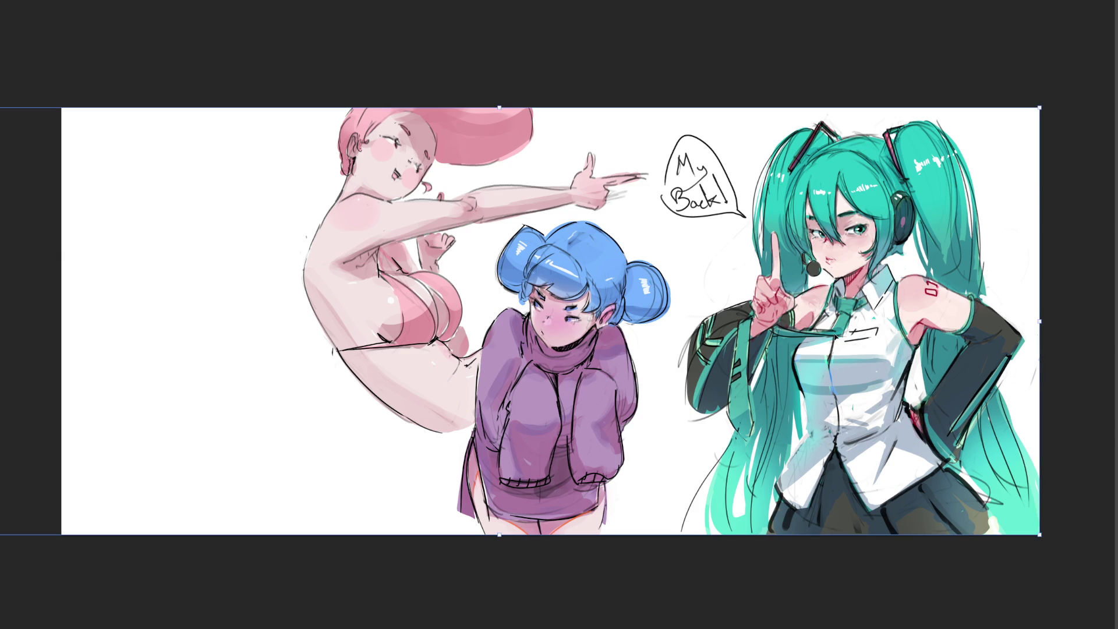
{"action": "left_click_drag", "start_coordinate": [825, 334], "coordinate": [596, 332]}
Step: Commit the shifted artwork, then nudge the Miku drawing slightly left and commit
{"action": "key", "text": "Return"}
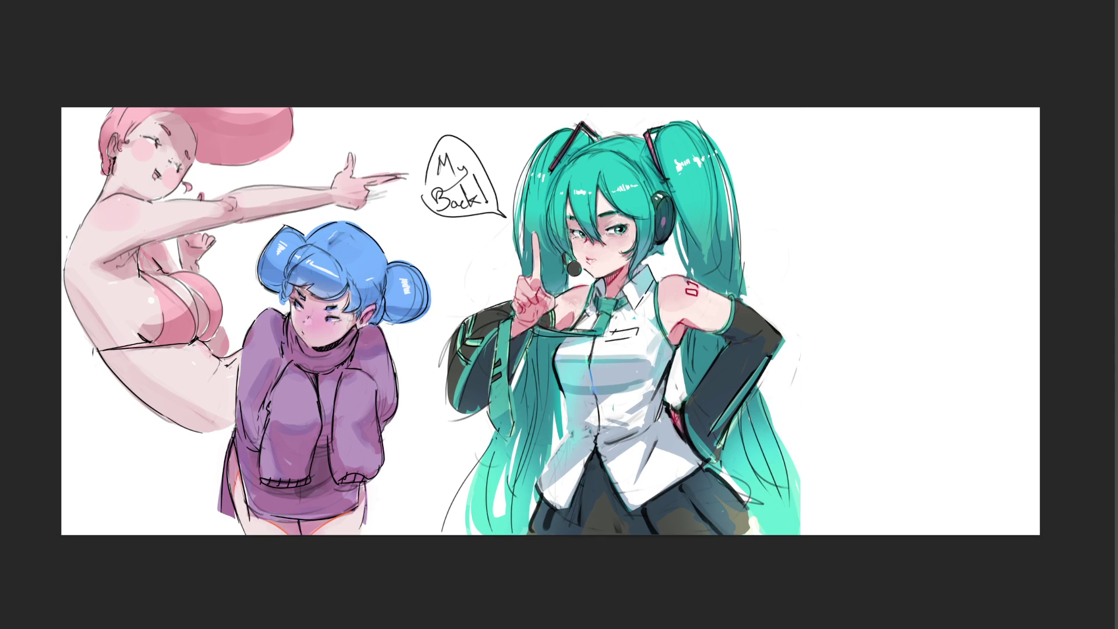
{"action": "left_click", "coordinate": [738, 346]}
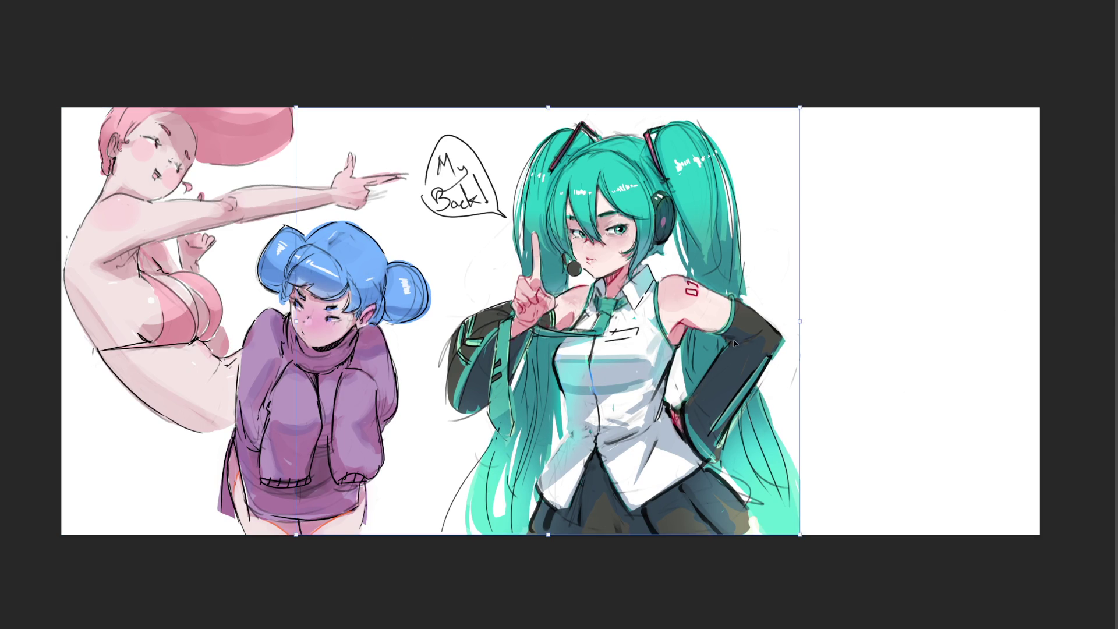
{"action": "left_click_drag", "start_coordinate": [733, 343], "coordinate": [707, 340]}
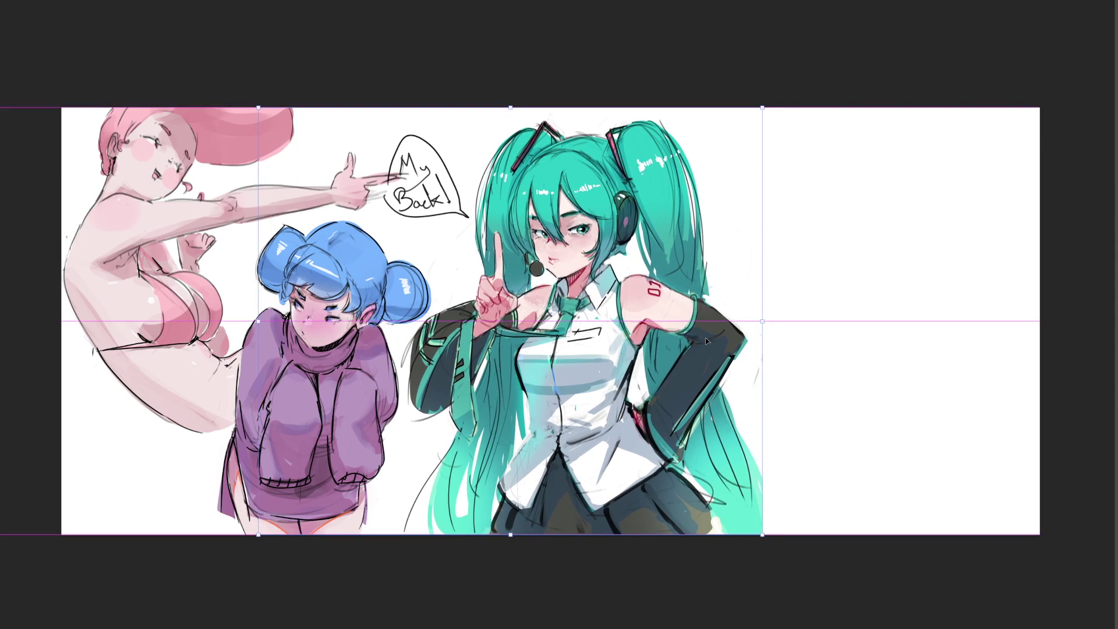
{"action": "left_click_drag", "start_coordinate": [706, 341], "coordinate": [705, 342]}
{"action": "key", "text": "Return"}
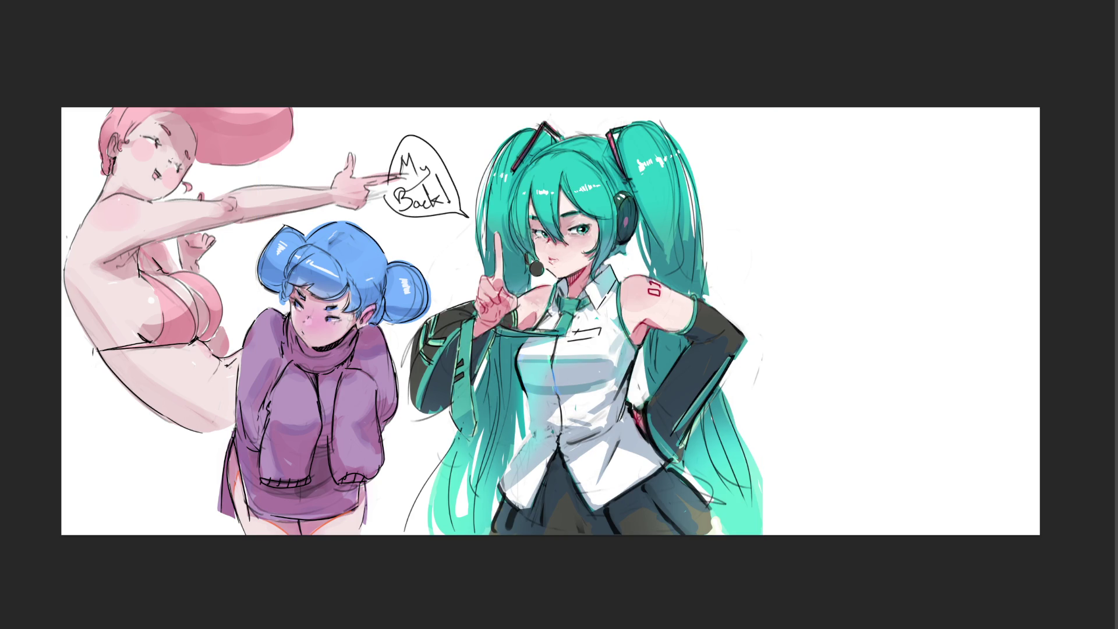
Step: Lasso and delete the 'My Back!' speech bubble, deselect, and paste the bride reference photo
{"action": "mouse_move", "coordinate": [459, 151]}
{"action": "left_mouse_down"}
{"action": "mouse_move", "coordinate": [403, 131]}
{"action": "mouse_move", "coordinate": [371, 208]}
{"action": "mouse_move", "coordinate": [456, 235]}
{"action": "mouse_move", "coordinate": [472, 225]}
{"action": "mouse_move", "coordinate": [465, 186]}
{"action": "left_mouse_up"}
{"action": "key", "text": "Delete"}
{"action": "key", "text": "ctrl+d"}
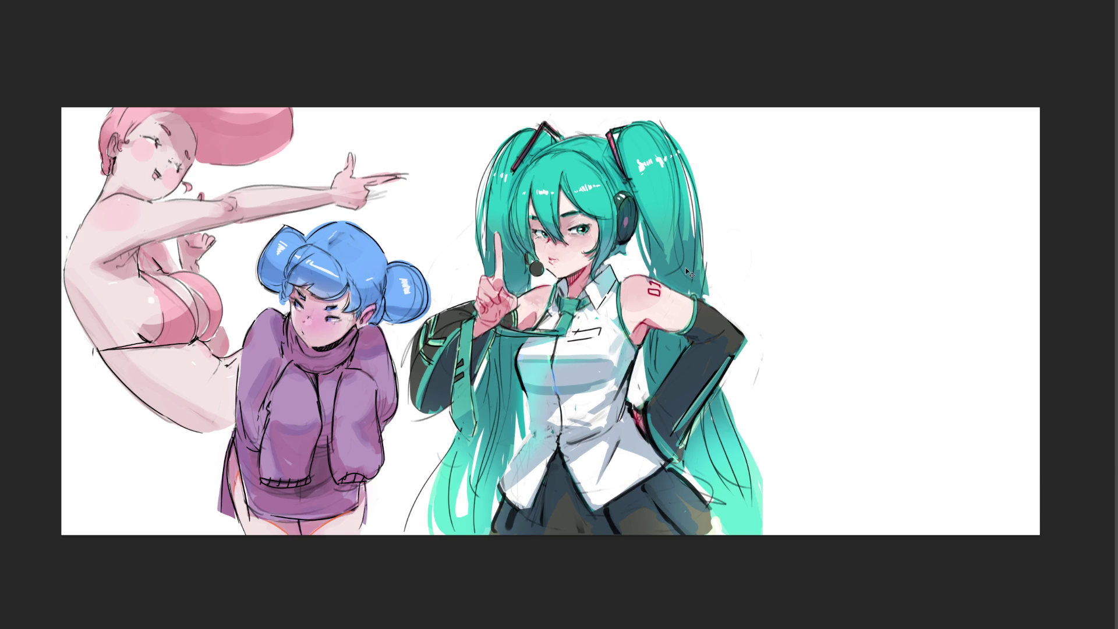
{"action": "key", "text": "ctrl+v"}
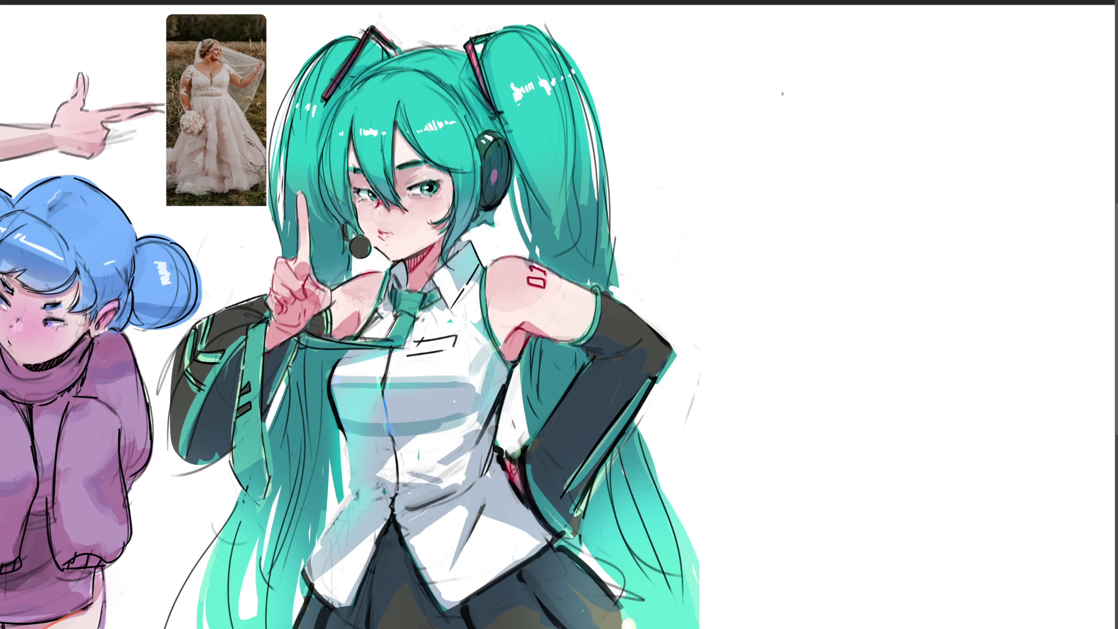
Step: Begin the oval outline of a new head in the blank space right of Miku
{"action": "mouse_move", "coordinate": [797, 68]}
{"action": "left_mouse_down"}
{"action": "mouse_move", "coordinate": [786, 134]}
{"action": "mouse_move", "coordinate": [802, 55]}
{"action": "left_mouse_up"}
Step: Sketch the grinning head with face, ear, chin, tongue and neck lines
{"action": "mouse_move", "coordinate": [787, 60]}
{"action": "left_mouse_down"}
{"action": "mouse_move", "coordinate": [819, 39]}
{"action": "mouse_move", "coordinate": [854, 65]}
{"action": "mouse_move", "coordinate": [867, 107]}
{"action": "left_mouse_up"}
{"action": "left_click_drag", "start_coordinate": [794, 143], "coordinate": [830, 160]}
{"action": "mouse_move", "coordinate": [806, 118]}
{"action": "left_mouse_down"}
{"action": "mouse_move", "coordinate": [851, 133]}
{"action": "mouse_move", "coordinate": [831, 137]}
{"action": "mouse_move", "coordinate": [814, 107]}
{"action": "mouse_move", "coordinate": [851, 91]}
{"action": "mouse_move", "coordinate": [836, 108]}
{"action": "mouse_move", "coordinate": [813, 84]}
{"action": "mouse_move", "coordinate": [777, 126]}
{"action": "left_mouse_up"}
{"action": "left_click_drag", "start_coordinate": [871, 110], "coordinate": [873, 123]}
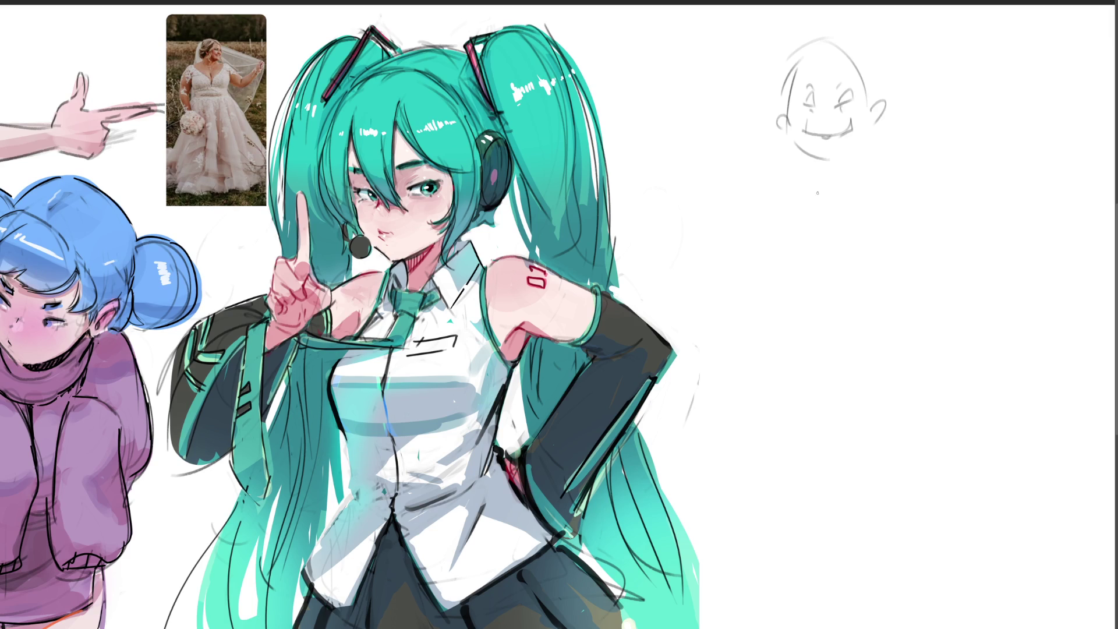
{"action": "mouse_move", "coordinate": [815, 156]}
{"action": "left_mouse_down"}
{"action": "mouse_move", "coordinate": [865, 140]}
{"action": "mouse_move", "coordinate": [824, 178]}
{"action": "left_mouse_up"}
{"action": "left_click_drag", "start_coordinate": [845, 157], "coordinate": [834, 194]}
{"action": "mouse_move", "coordinate": [844, 164]}
{"action": "left_mouse_down"}
{"action": "mouse_move", "coordinate": [841, 191]}
{"action": "mouse_move", "coordinate": [895, 208]}
{"action": "left_mouse_up"}
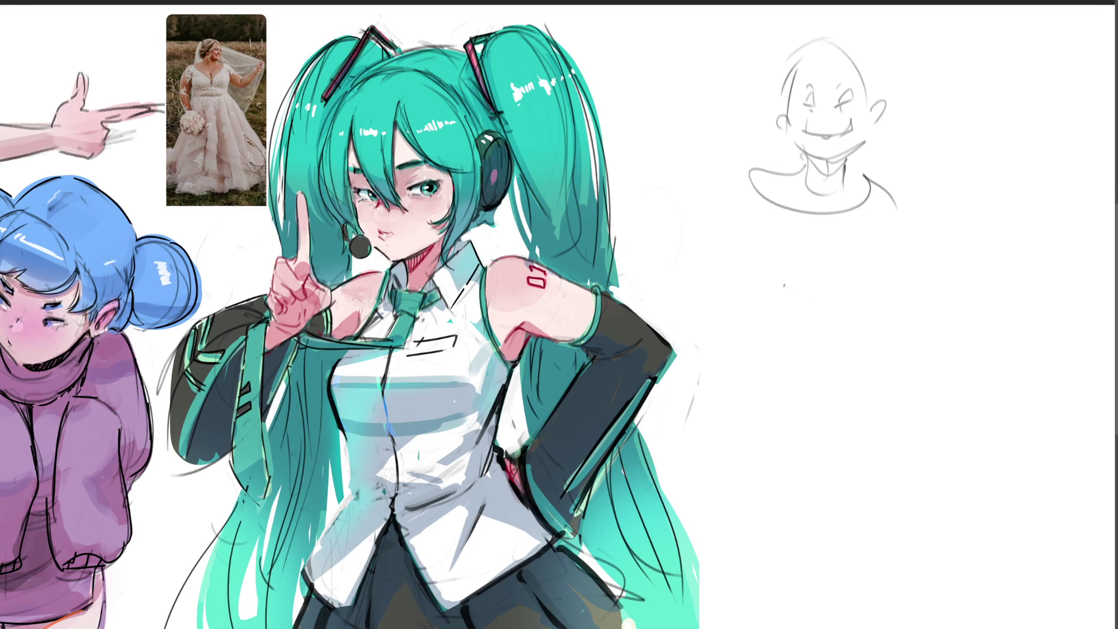
Step: Rough in the shoulders, collar, body sides and arm lines below the head
{"action": "left_click_drag", "start_coordinate": [804, 168], "coordinate": [735, 232]}
{"action": "left_click_drag", "start_coordinate": [748, 277], "coordinate": [835, 285]}
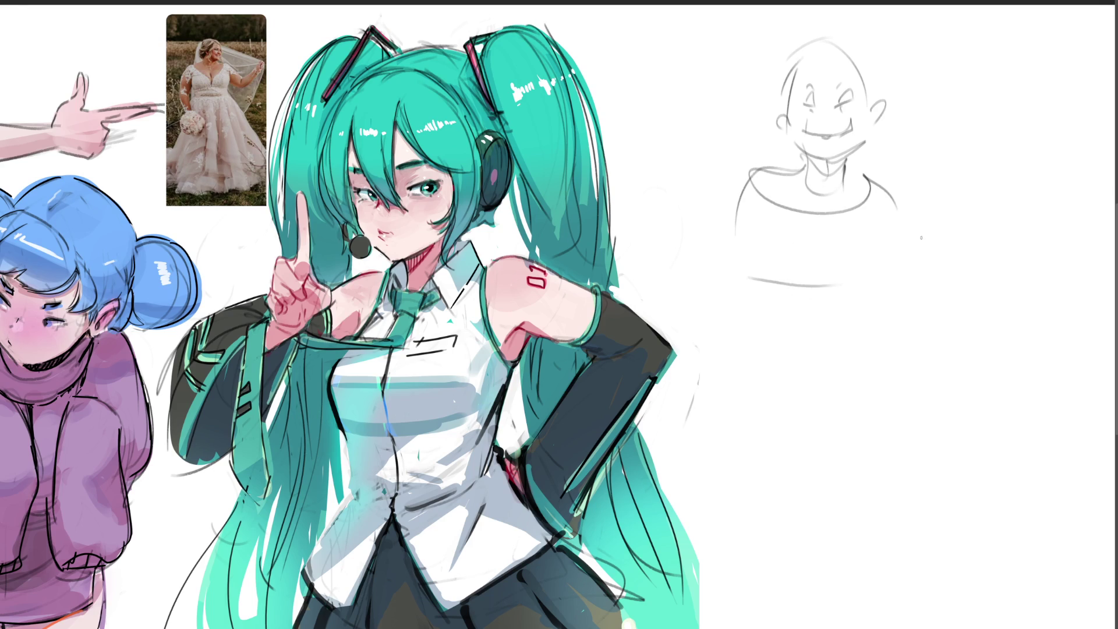
{"action": "left_click_drag", "start_coordinate": [894, 183], "coordinate": [945, 270]}
{"action": "mouse_move", "coordinate": [754, 170]}
{"action": "left_mouse_down"}
{"action": "mouse_move", "coordinate": [713, 360]}
{"action": "mouse_move", "coordinate": [791, 382]}
{"action": "left_mouse_up"}
{"action": "left_click_drag", "start_coordinate": [721, 332], "coordinate": [779, 433]}
{"action": "left_click_drag", "start_coordinate": [727, 375], "coordinate": [796, 419]}
{"action": "mouse_move", "coordinate": [762, 298]}
{"action": "left_mouse_down"}
{"action": "mouse_move", "coordinate": [762, 229]}
{"action": "mouse_move", "coordinate": [861, 240]}
{"action": "left_mouse_up"}
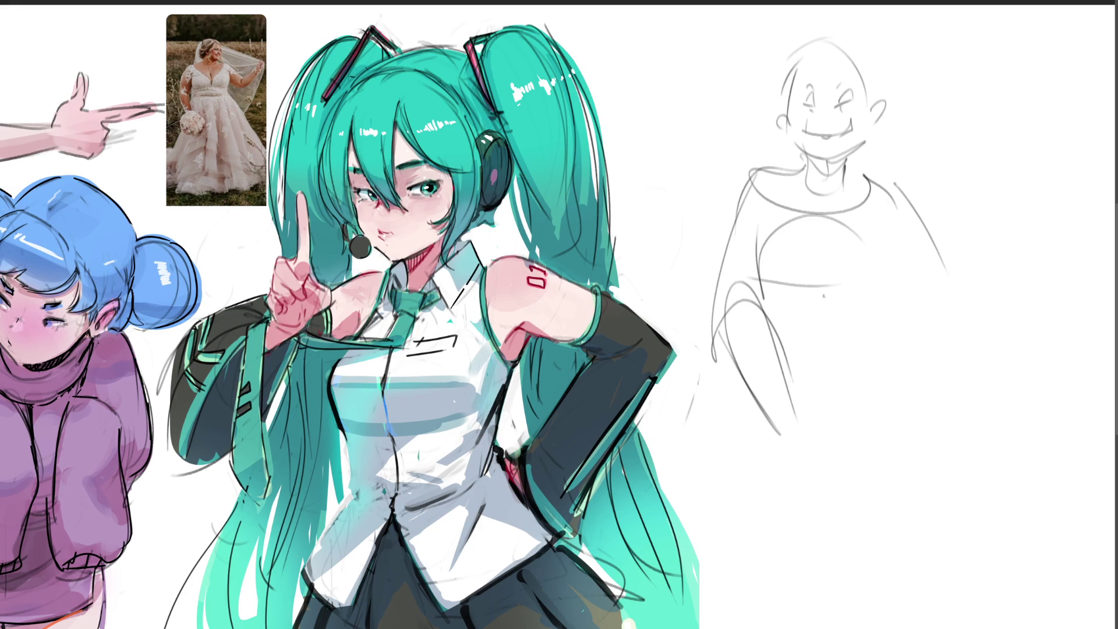
Step: Add the curved neckline, chest curves and a waist curve across the torso
{"action": "left_click_drag", "start_coordinate": [757, 170], "coordinate": [894, 188]}
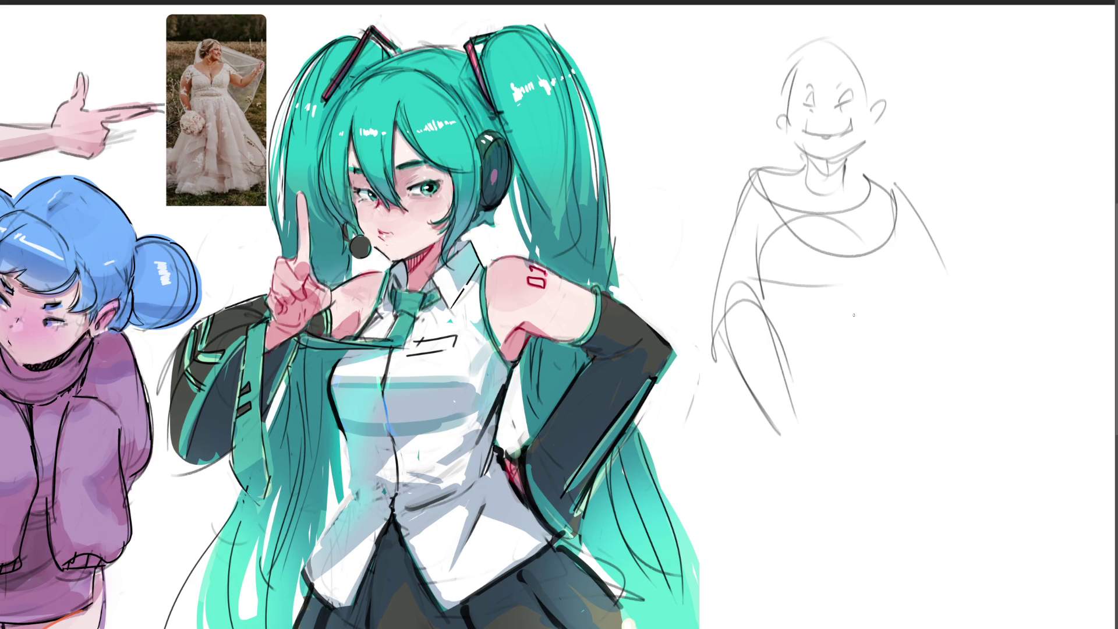
{"action": "mouse_move", "coordinate": [893, 232]}
{"action": "left_mouse_down"}
{"action": "mouse_move", "coordinate": [917, 262]}
{"action": "mouse_move", "coordinate": [869, 316]}
{"action": "left_mouse_up"}
{"action": "left_click_drag", "start_coordinate": [777, 309], "coordinate": [891, 302]}
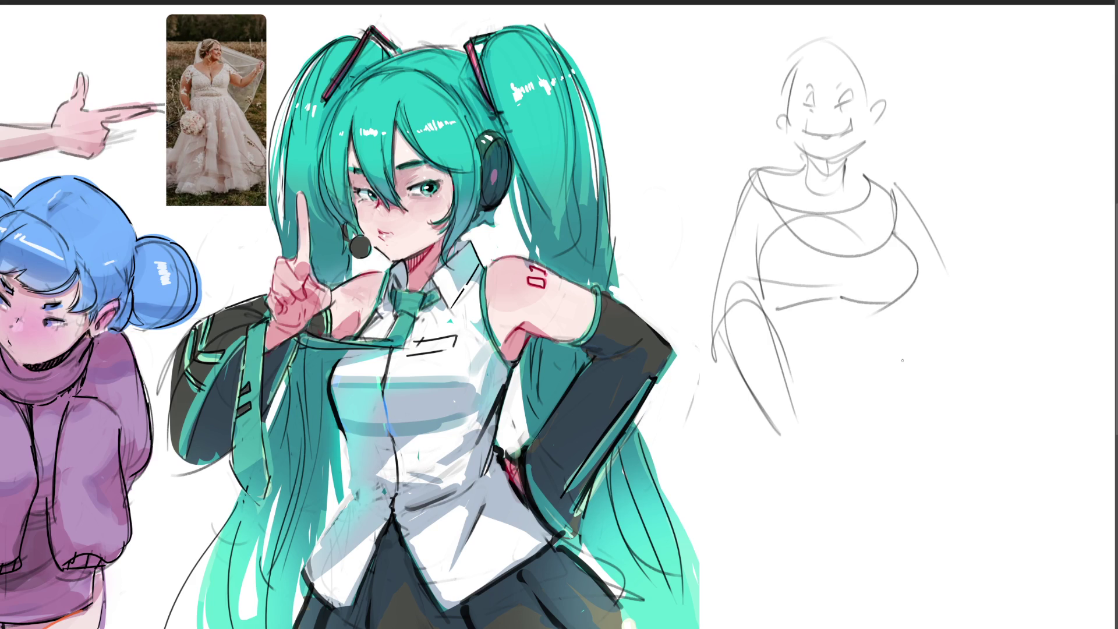
{"action": "left_click_drag", "start_coordinate": [766, 227], "coordinate": [765, 301]}
{"action": "mouse_move", "coordinate": [898, 300]}
{"action": "left_mouse_down"}
{"action": "mouse_move", "coordinate": [909, 336]}
{"action": "mouse_move", "coordinate": [813, 366]}
{"action": "left_mouse_up"}
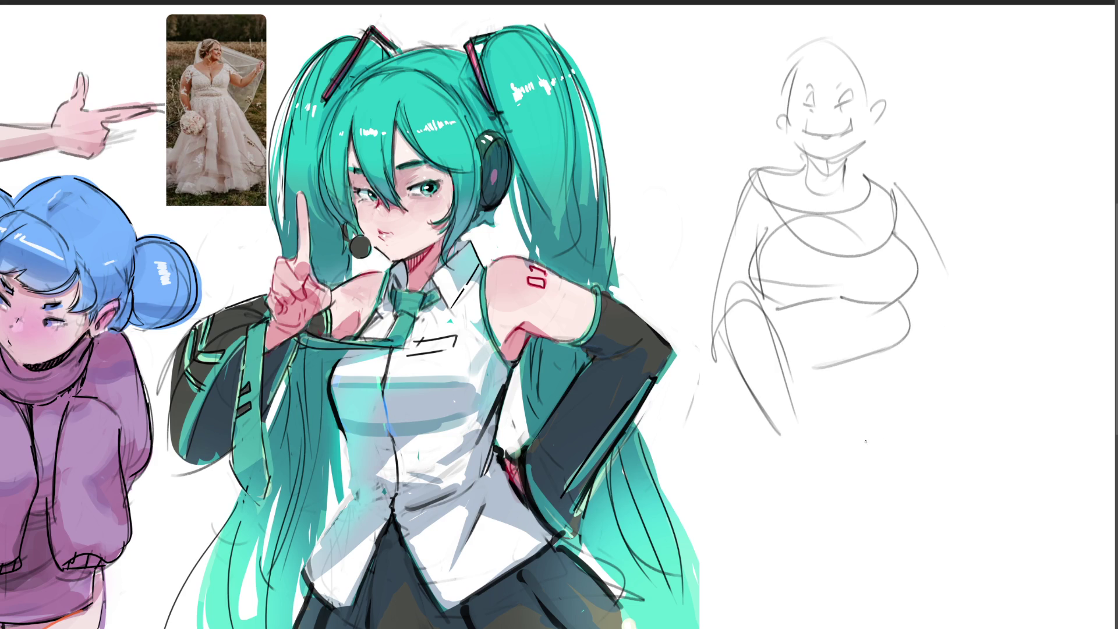
Step: Rough in the bouquet, long sweeping veil and wide gown outline around the figure
{"action": "mouse_move", "coordinate": [816, 368]}
{"action": "left_mouse_down"}
{"action": "mouse_move", "coordinate": [863, 336]}
{"action": "mouse_move", "coordinate": [922, 383]}
{"action": "mouse_move", "coordinate": [811, 348]}
{"action": "mouse_move", "coordinate": [759, 399]}
{"action": "mouse_move", "coordinate": [802, 494]}
{"action": "mouse_move", "coordinate": [892, 511]}
{"action": "mouse_move", "coordinate": [942, 432]}
{"action": "mouse_move", "coordinate": [926, 402]}
{"action": "left_mouse_up"}
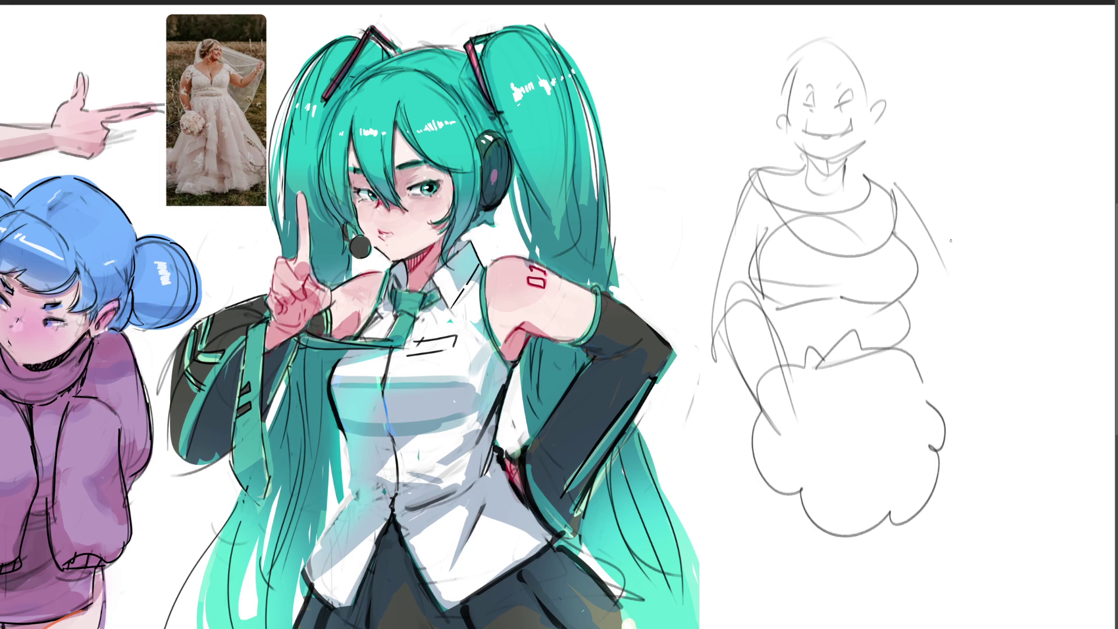
{"action": "mouse_move", "coordinate": [851, 56]}
{"action": "left_mouse_down"}
{"action": "mouse_move", "coordinate": [928, 20]}
{"action": "mouse_move", "coordinate": [1067, 37]}
{"action": "mouse_move", "coordinate": [991, 348]}
{"action": "left_mouse_up"}
{"action": "mouse_move", "coordinate": [961, 262]}
{"action": "left_mouse_down"}
{"action": "mouse_move", "coordinate": [1011, 326]}
{"action": "mouse_move", "coordinate": [938, 395]}
{"action": "mouse_move", "coordinate": [902, 416]}
{"action": "mouse_move", "coordinate": [723, 407]}
{"action": "mouse_move", "coordinate": [677, 524]}
{"action": "mouse_move", "coordinate": [869, 581]}
{"action": "left_mouse_up"}
{"action": "mouse_move", "coordinate": [954, 384]}
{"action": "left_mouse_down"}
{"action": "mouse_move", "coordinate": [931, 511]}
{"action": "mouse_move", "coordinate": [995, 624]}
{"action": "left_mouse_up"}
{"action": "left_click_drag", "start_coordinate": [1067, 547], "coordinate": [1065, 616]}
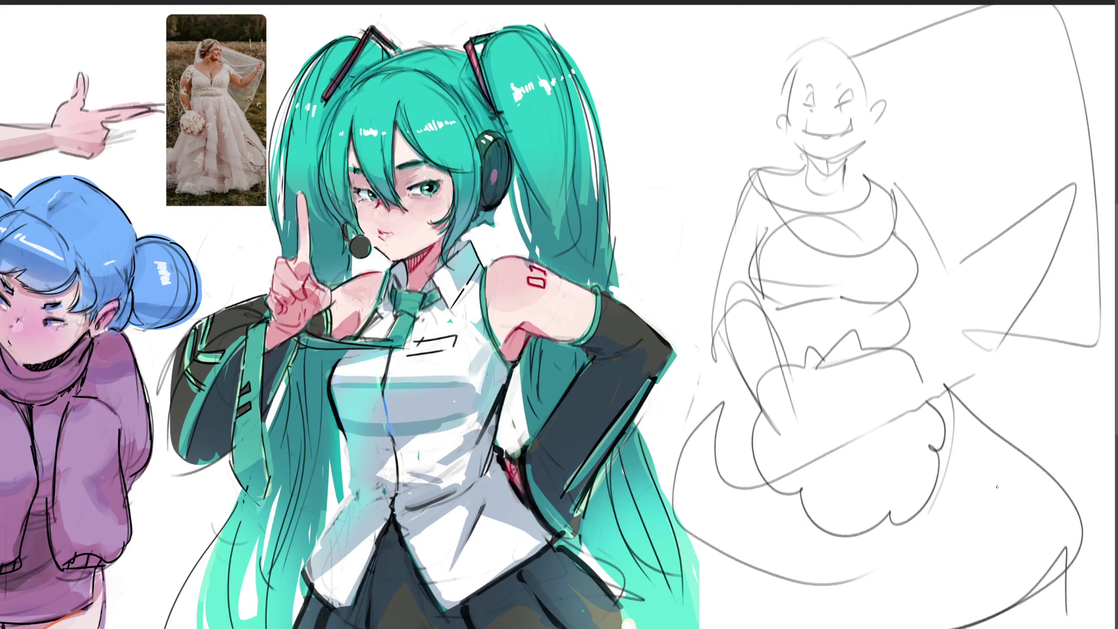
Step: Sketch hair over and beside the bride's head, then mirror the canvas horizontally
{"action": "left_click_drag", "start_coordinate": [807, 47], "coordinate": [780, 164]}
{"action": "left_click_drag", "start_coordinate": [808, 72], "coordinate": [881, 163]}
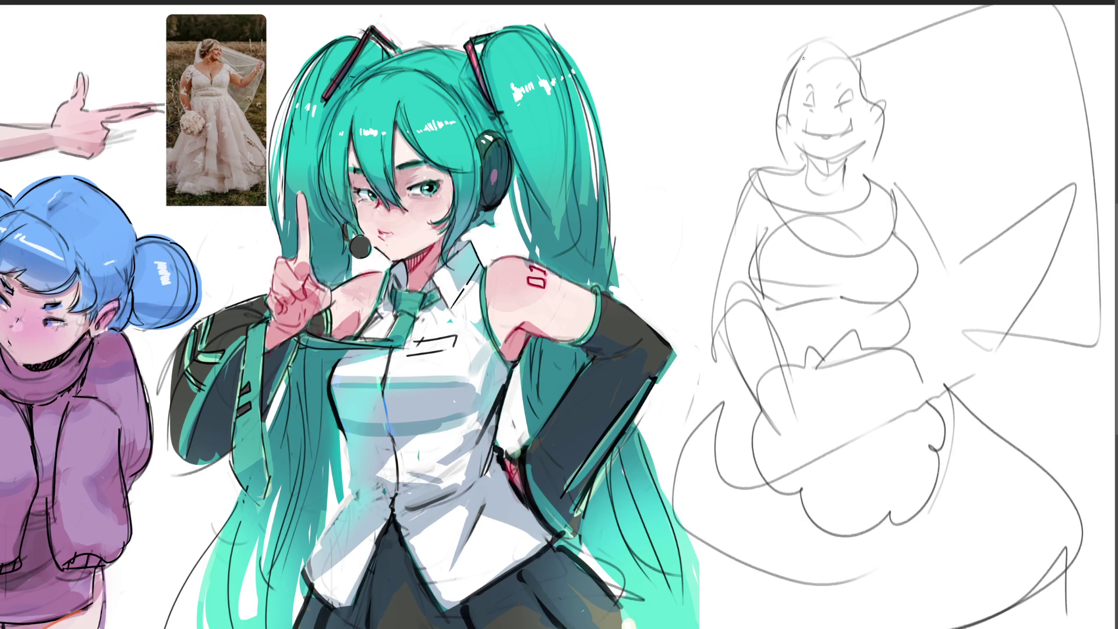
{"action": "left_click_drag", "start_coordinate": [827, 64], "coordinate": [761, 93]}
{"action": "mouse_move", "coordinate": [786, 51]}
{"action": "left_mouse_down"}
{"action": "mouse_move", "coordinate": [838, 45]}
{"action": "mouse_move", "coordinate": [768, 95]}
{"action": "mouse_move", "coordinate": [769, 66]}
{"action": "mouse_move", "coordinate": [796, 147]}
{"action": "left_mouse_up"}
{"action": "mouse_move", "coordinate": [854, 48]}
{"action": "left_mouse_down"}
{"action": "mouse_move", "coordinate": [880, 112]}
{"action": "mouse_move", "coordinate": [855, 171]}
{"action": "mouse_move", "coordinate": [784, 174]}
{"action": "left_mouse_up"}
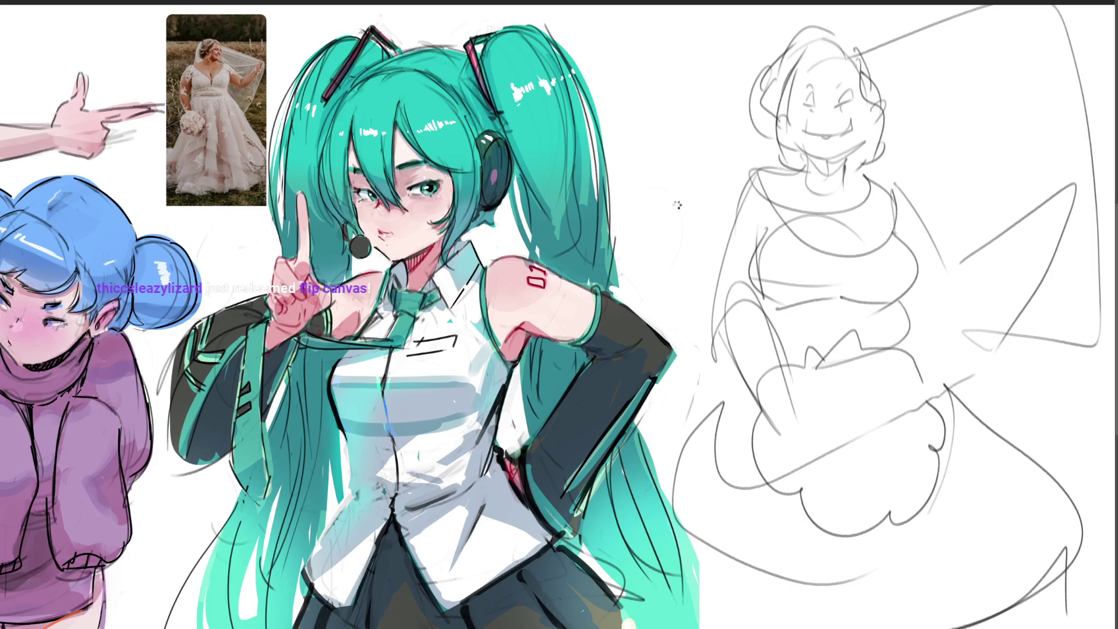
{"action": "key", "text": "m"}
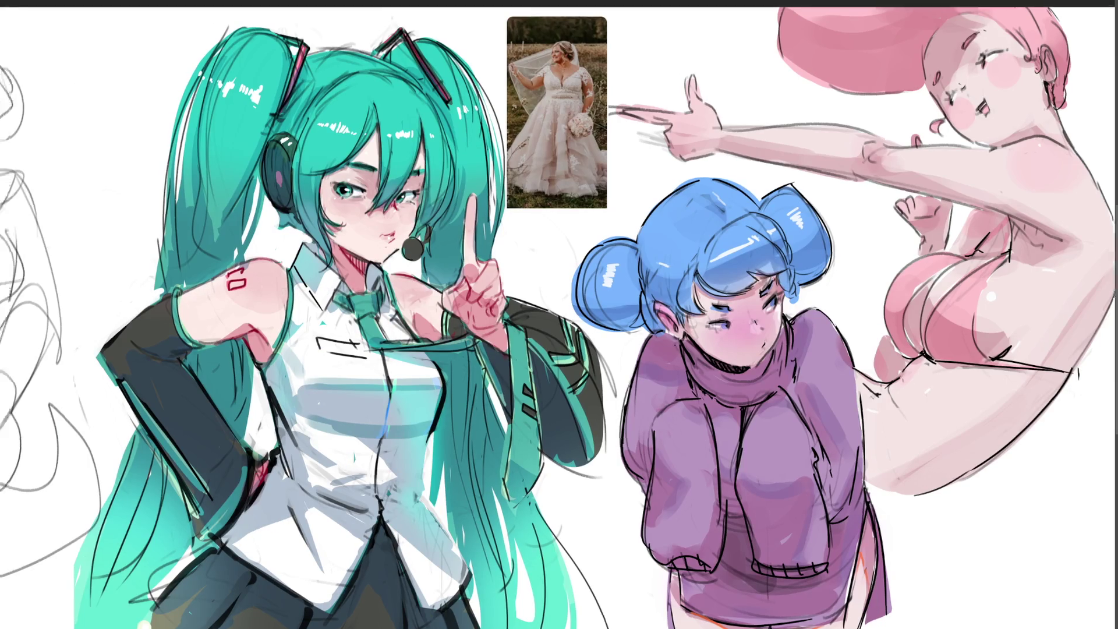
Step: Bring the bride sketch into view, fade the rough layer and lighten its dark lower lines
{"action": "left_click_drag", "start_coordinate": [559, 315], "coordinate": [899, 325]}
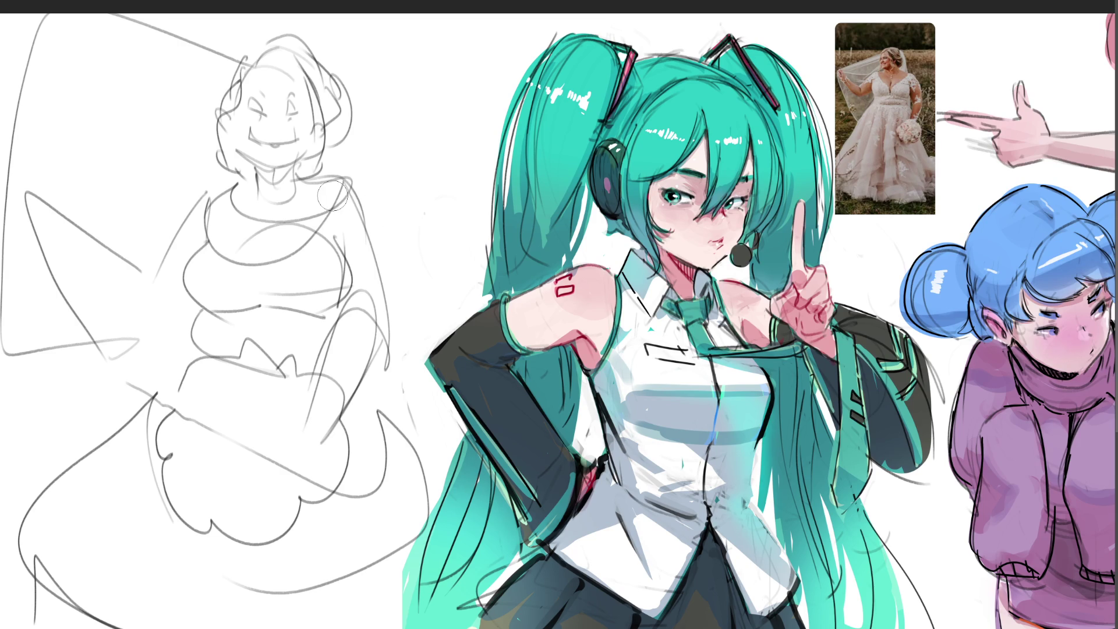
{"action": "key", "text": "bracketright"}
{"action": "key", "text": "bracketright"}
{"action": "key", "text": "bracketright"}
{"action": "key", "text": "bracketright"}
{"action": "key", "text": "bracketright"}
{"action": "mouse_move", "coordinate": [308, 203]}
{"action": "left_mouse_down"}
{"action": "mouse_move", "coordinate": [27, 568]}
{"action": "mouse_move", "coordinate": [293, 399]}
{"action": "mouse_move", "coordinate": [227, 301]}
{"action": "mouse_move", "coordinate": [165, 68]}
{"action": "mouse_move", "coordinate": [131, 559]}
{"action": "mouse_move", "coordinate": [367, 489]}
{"action": "mouse_move", "coordinate": [212, 149]}
{"action": "mouse_move", "coordinate": [170, 444]}
{"action": "left_mouse_up"}
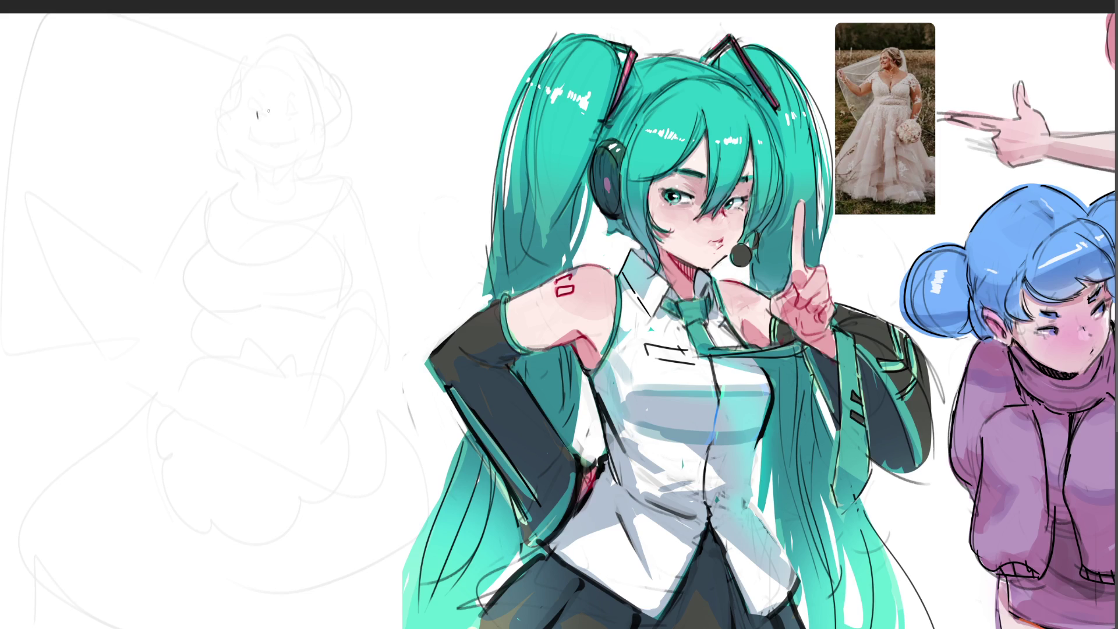
Step: Draw the bride's eye, mouth, jaw and a cleaner head outline
{"action": "mouse_move", "coordinate": [253, 106]}
{"action": "left_mouse_down"}
{"action": "mouse_move", "coordinate": [258, 118]}
{"action": "mouse_move", "coordinate": [294, 99]}
{"action": "left_mouse_up"}
{"action": "mouse_move", "coordinate": [269, 138]}
{"action": "left_mouse_down"}
{"action": "mouse_move", "coordinate": [273, 124]}
{"action": "mouse_move", "coordinate": [278, 139]}
{"action": "left_mouse_up"}
{"action": "mouse_move", "coordinate": [247, 124]}
{"action": "left_mouse_down"}
{"action": "mouse_move", "coordinate": [263, 159]}
{"action": "mouse_move", "coordinate": [286, 162]}
{"action": "mouse_move", "coordinate": [322, 130]}
{"action": "left_mouse_up"}
{"action": "mouse_move", "coordinate": [249, 81]}
{"action": "left_mouse_down"}
{"action": "mouse_move", "coordinate": [247, 115]}
{"action": "mouse_move", "coordinate": [273, 53]}
{"action": "mouse_move", "coordinate": [313, 130]}
{"action": "left_mouse_up"}
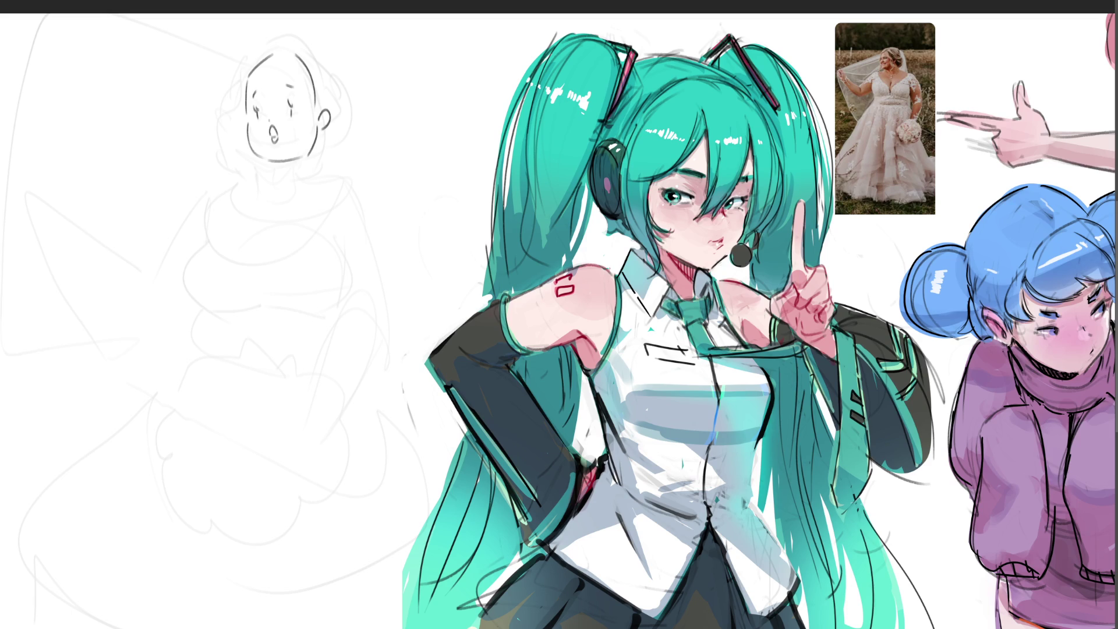
Step: Add hair strands, an ear and a hair bun, refining the jaw and chin
{"action": "mouse_move", "coordinate": [294, 50]}
{"action": "left_mouse_down"}
{"action": "mouse_move", "coordinate": [234, 96]}
{"action": "mouse_move", "coordinate": [235, 126]}
{"action": "left_mouse_up"}
{"action": "left_click_drag", "start_coordinate": [243, 61], "coordinate": [285, 31]}
{"action": "left_click_drag", "start_coordinate": [303, 37], "coordinate": [324, 103]}
{"action": "mouse_move", "coordinate": [319, 59]}
{"action": "left_mouse_down"}
{"action": "mouse_move", "coordinate": [341, 123]}
{"action": "mouse_move", "coordinate": [332, 148]}
{"action": "left_mouse_up"}
{"action": "left_click_drag", "start_coordinate": [236, 139], "coordinate": [273, 164]}
{"action": "left_click_drag", "start_coordinate": [341, 142], "coordinate": [282, 179]}
Step: Draw the neck, collar and shoulder, starting the left side of the torso
{"action": "left_click_drag", "start_coordinate": [318, 133], "coordinate": [304, 189]}
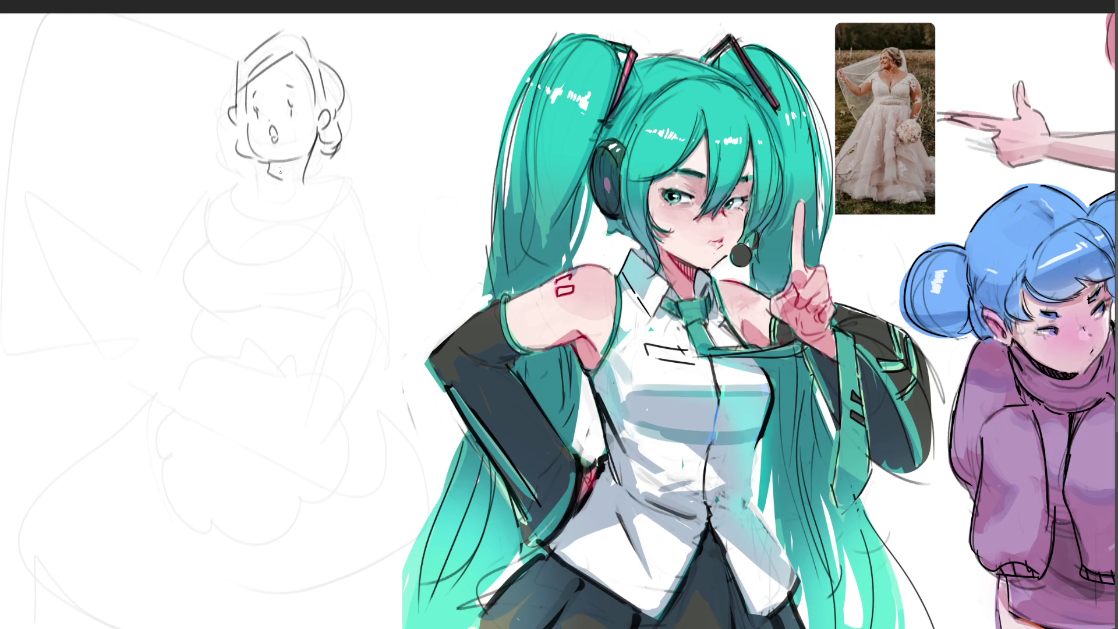
{"action": "left_click_drag", "start_coordinate": [255, 177], "coordinate": [228, 165]}
{"action": "mouse_move", "coordinate": [251, 194]}
{"action": "left_mouse_down"}
{"action": "mouse_move", "coordinate": [261, 210]}
{"action": "mouse_move", "coordinate": [333, 208]}
{"action": "left_mouse_up"}
{"action": "left_click_drag", "start_coordinate": [261, 195], "coordinate": [282, 210]}
{"action": "left_click_drag", "start_coordinate": [299, 206], "coordinate": [309, 220]}
{"action": "left_click_drag", "start_coordinate": [207, 221], "coordinate": [217, 252]}
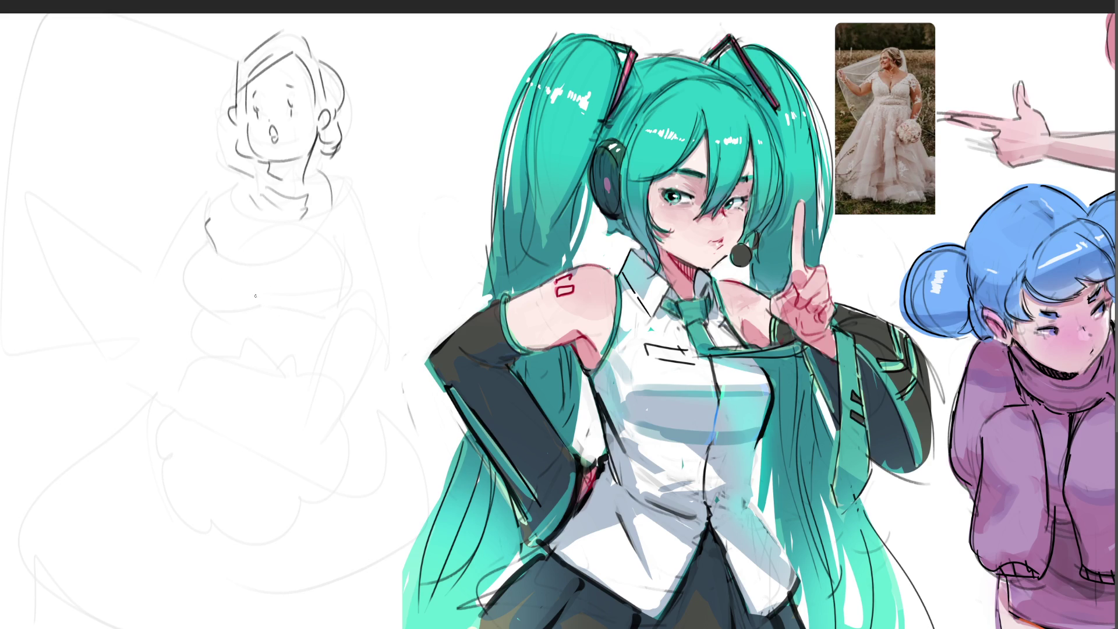
Step: Curve the torso's left side and shape the bust and bodice sides
{"action": "left_click_drag", "start_coordinate": [217, 252], "coordinate": [280, 299]}
{"action": "left_click_drag", "start_coordinate": [279, 224], "coordinate": [315, 265]}
{"action": "left_click_drag", "start_coordinate": [220, 179], "coordinate": [306, 249]}
{"action": "left_click_drag", "start_coordinate": [329, 194], "coordinate": [346, 289]}
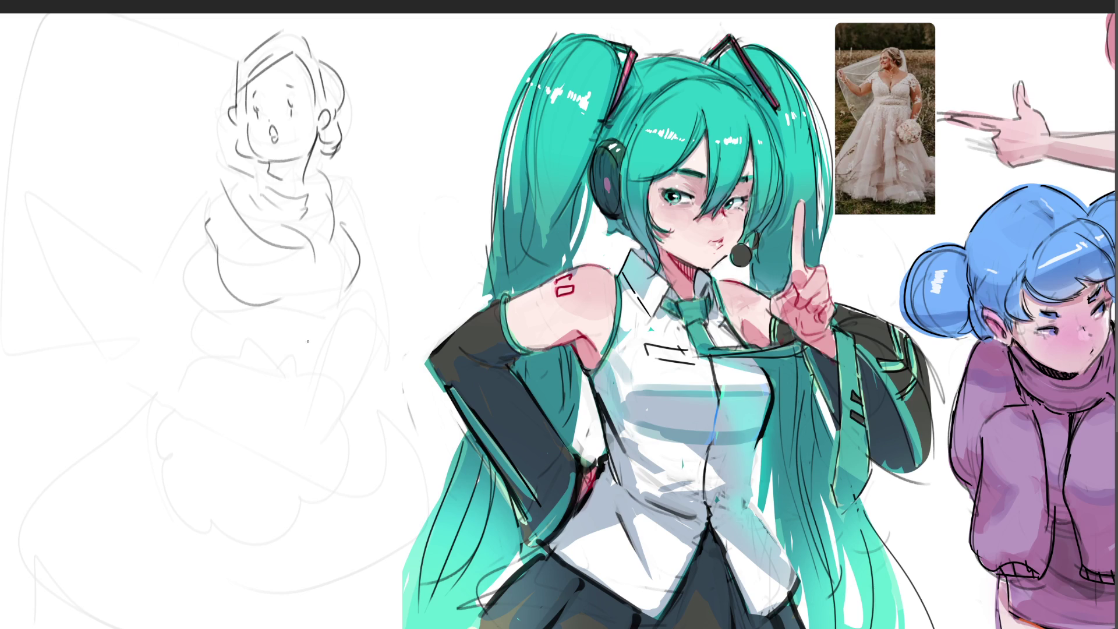
Step: Close the torso bottom with the bodice hem and begin the hand beside the figure
{"action": "mouse_move", "coordinate": [342, 295]}
{"action": "left_mouse_down"}
{"action": "mouse_move", "coordinate": [312, 300]}
{"action": "mouse_move", "coordinate": [242, 358]}
{"action": "left_mouse_up"}
{"action": "left_click_drag", "start_coordinate": [302, 319], "coordinate": [250, 356]}
{"action": "mouse_move", "coordinate": [192, 313]}
{"action": "left_mouse_down"}
{"action": "mouse_move", "coordinate": [253, 369]}
{"action": "mouse_move", "coordinate": [312, 371]}
{"action": "left_mouse_up"}
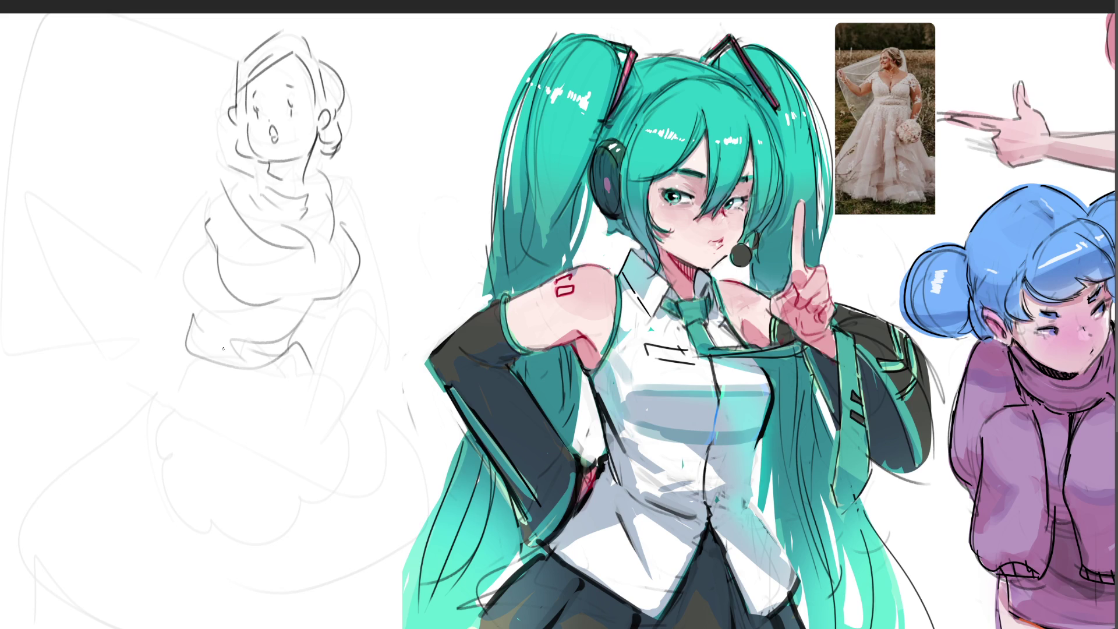
{"action": "mouse_move", "coordinate": [108, 228]}
{"action": "left_mouse_down"}
{"action": "mouse_move", "coordinate": [124, 248]}
{"action": "mouse_move", "coordinate": [108, 255]}
{"action": "mouse_move", "coordinate": [114, 274]}
{"action": "mouse_move", "coordinate": [115, 255]}
{"action": "left_mouse_up"}
{"action": "mouse_move", "coordinate": [89, 204]}
{"action": "left_mouse_down"}
{"action": "mouse_move", "coordinate": [107, 220]}
{"action": "mouse_move", "coordinate": [157, 196]}
{"action": "left_mouse_up"}
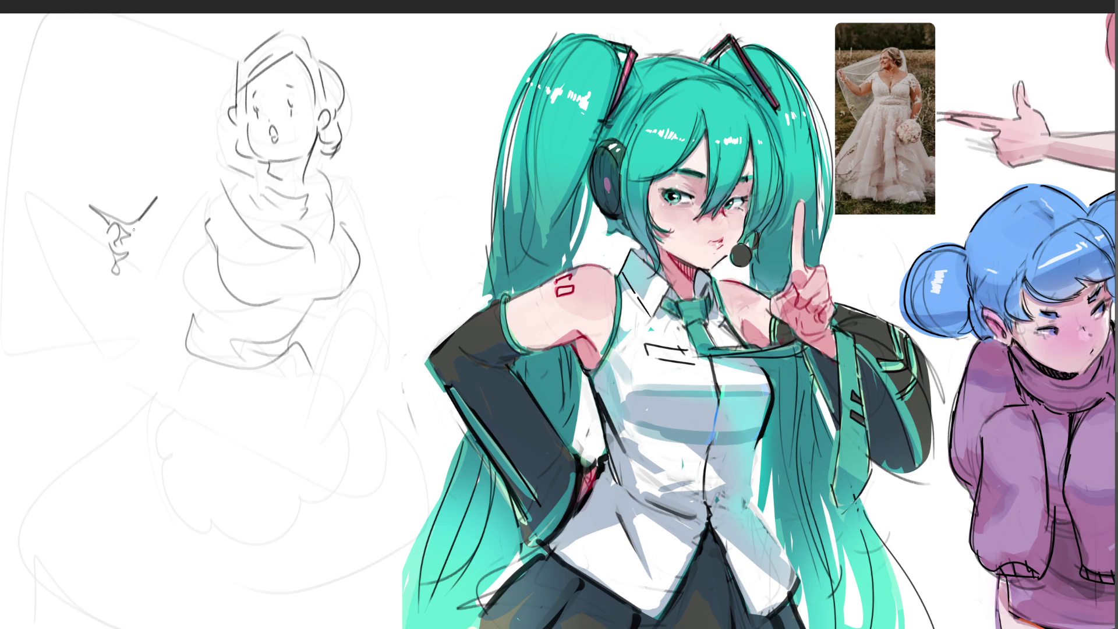
{"action": "mouse_move", "coordinate": [112, 234]}
{"action": "left_mouse_down"}
{"action": "mouse_move", "coordinate": [98, 267]}
{"action": "mouse_move", "coordinate": [84, 249]}
{"action": "mouse_move", "coordinate": [166, 287]}
{"action": "mouse_move", "coordinate": [181, 262]}
{"action": "left_mouse_up"}
{"action": "left_click_drag", "start_coordinate": [150, 244], "coordinate": [216, 165]}
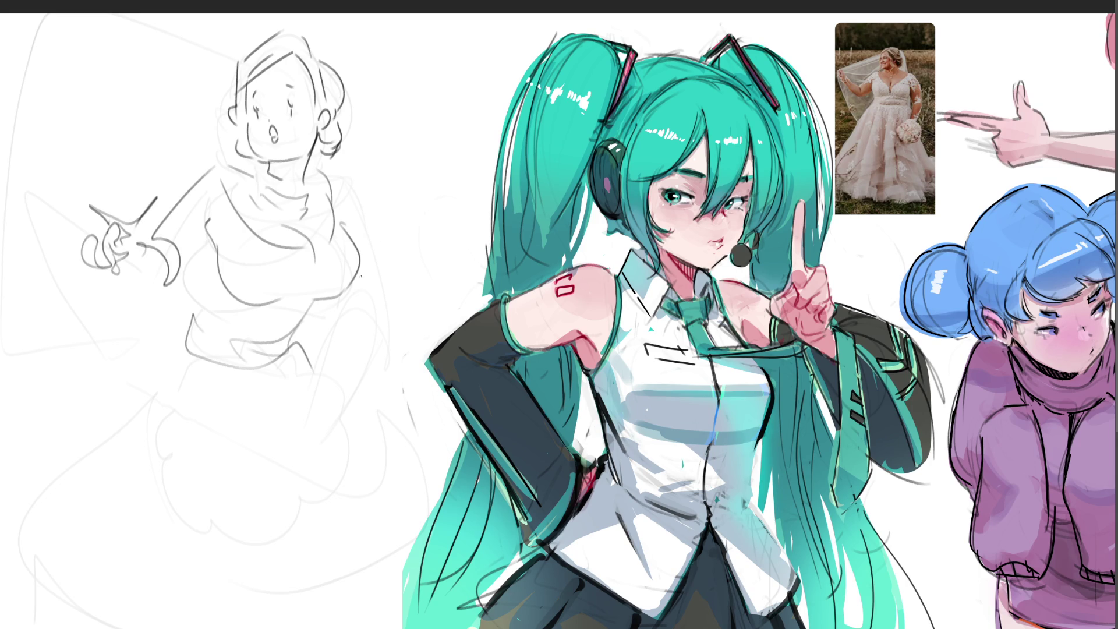
{"action": "mouse_move", "coordinate": [358, 289]}
{"action": "left_mouse_down"}
{"action": "mouse_move", "coordinate": [337, 322]}
{"action": "mouse_move", "coordinate": [381, 318]}
{"action": "mouse_move", "coordinate": [414, 336]}
{"action": "mouse_move", "coordinate": [440, 324]}
{"action": "mouse_move", "coordinate": [391, 440]}
{"action": "mouse_move", "coordinate": [433, 333]}
{"action": "mouse_move", "coordinate": [371, 423]}
{"action": "left_mouse_up"}
{"action": "left_click_drag", "start_coordinate": [186, 348], "coordinate": [256, 564]}
{"action": "left_click_drag", "start_coordinate": [325, 526], "coordinate": [261, 618]}
{"action": "left_click_drag", "start_coordinate": [419, 407], "coordinate": [311, 616]}
{"action": "mouse_move", "coordinate": [369, 529]}
{"action": "left_mouse_down"}
{"action": "mouse_move", "coordinate": [303, 628]}
{"action": "mouse_move", "coordinate": [357, 605]}
{"action": "left_mouse_up"}
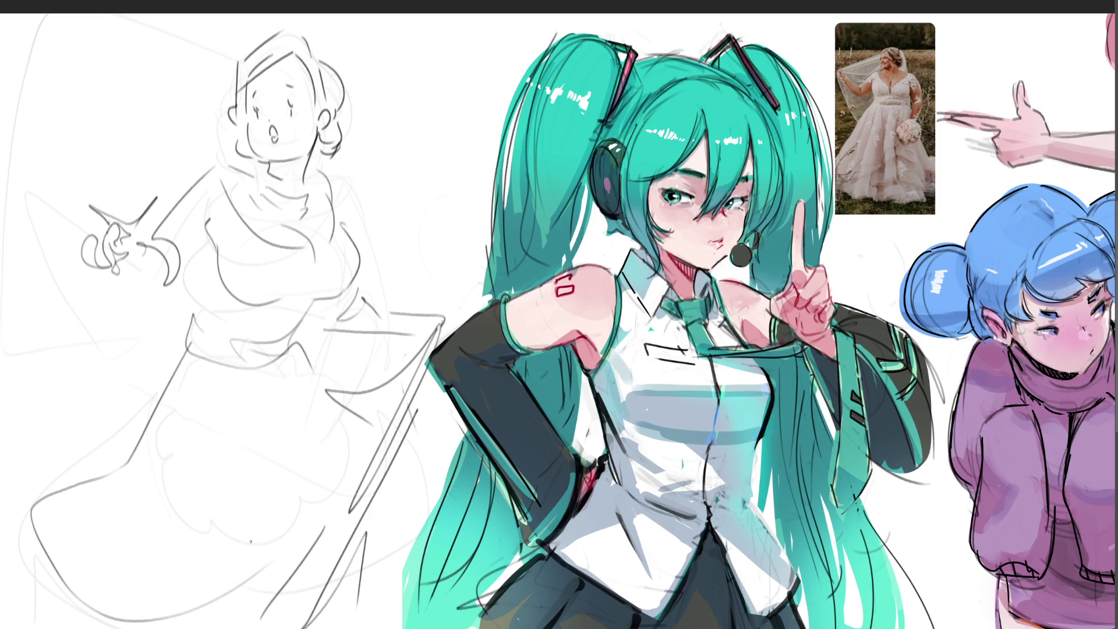
Step: Outline the bouquet above the hand and fill it with curly flowers and a stem
{"action": "mouse_move", "coordinate": [87, 204]}
{"action": "left_mouse_down"}
{"action": "mouse_move", "coordinate": [100, 105]}
{"action": "mouse_move", "coordinate": [127, 98]}
{"action": "mouse_move", "coordinate": [182, 145]}
{"action": "mouse_move", "coordinate": [191, 180]}
{"action": "mouse_move", "coordinate": [92, 196]}
{"action": "left_mouse_up"}
{"action": "left_click_drag", "start_coordinate": [77, 159], "coordinate": [117, 171]}
{"action": "mouse_move", "coordinate": [113, 189]}
{"action": "left_mouse_down"}
{"action": "mouse_move", "coordinate": [159, 142]}
{"action": "mouse_move", "coordinate": [129, 133]}
{"action": "mouse_move", "coordinate": [74, 145]}
{"action": "mouse_move", "coordinate": [106, 131]}
{"action": "mouse_move", "coordinate": [116, 102]}
{"action": "mouse_move", "coordinate": [157, 142]}
{"action": "left_mouse_up"}
{"action": "left_click_drag", "start_coordinate": [165, 133], "coordinate": [166, 191]}
{"action": "mouse_move", "coordinate": [172, 163]}
{"action": "left_mouse_down"}
{"action": "mouse_move", "coordinate": [185, 193]}
{"action": "mouse_move", "coordinate": [135, 203]}
{"action": "mouse_move", "coordinate": [142, 225]}
{"action": "left_mouse_up"}
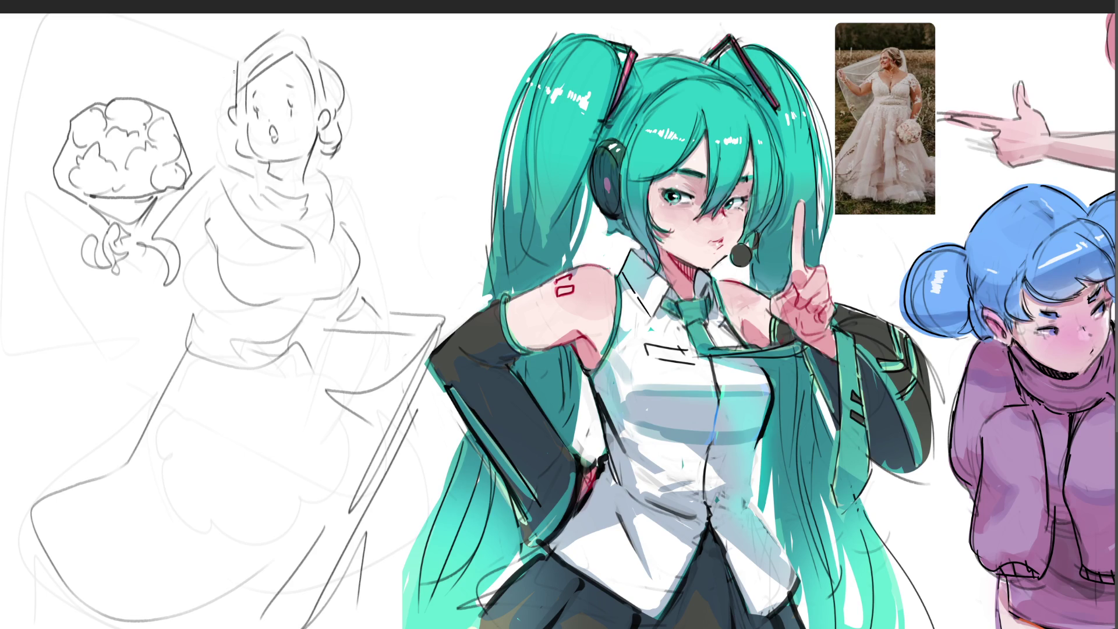
Step: Sketch long flowing veil lines and a double line from bouquet toward the head
{"action": "mouse_move", "coordinate": [244, 51]}
{"action": "left_mouse_down"}
{"action": "mouse_move", "coordinate": [53, 14]}
{"action": "mouse_move", "coordinate": [51, 168]}
{"action": "left_mouse_up"}
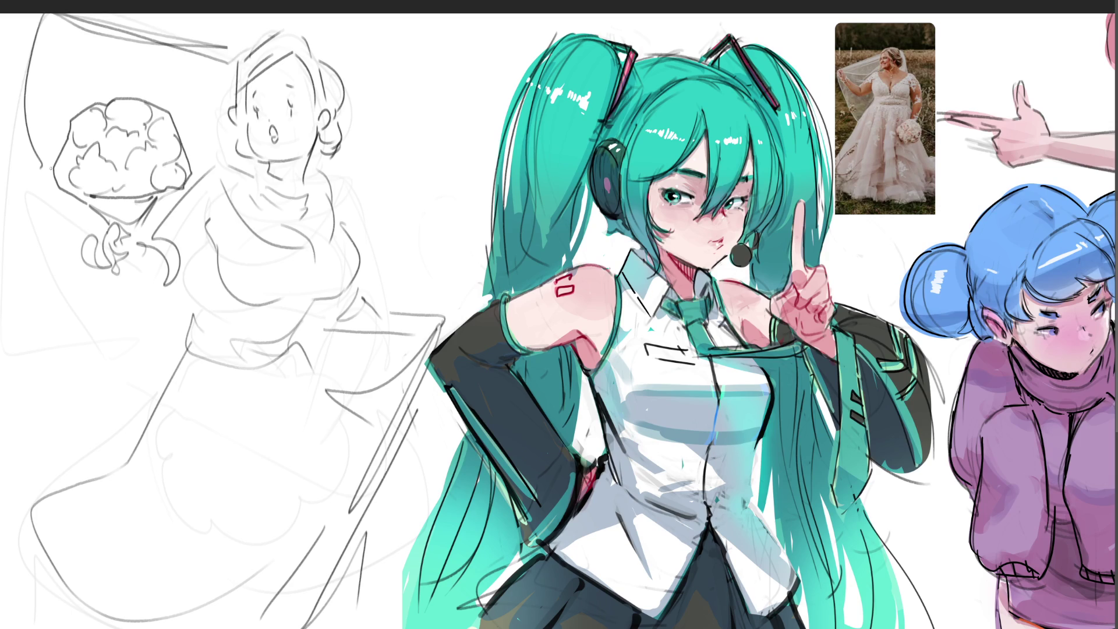
{"action": "mouse_move", "coordinate": [175, 154]}
{"action": "left_mouse_down"}
{"action": "mouse_move", "coordinate": [224, 126]}
{"action": "mouse_move", "coordinate": [189, 152]}
{"action": "left_mouse_up"}
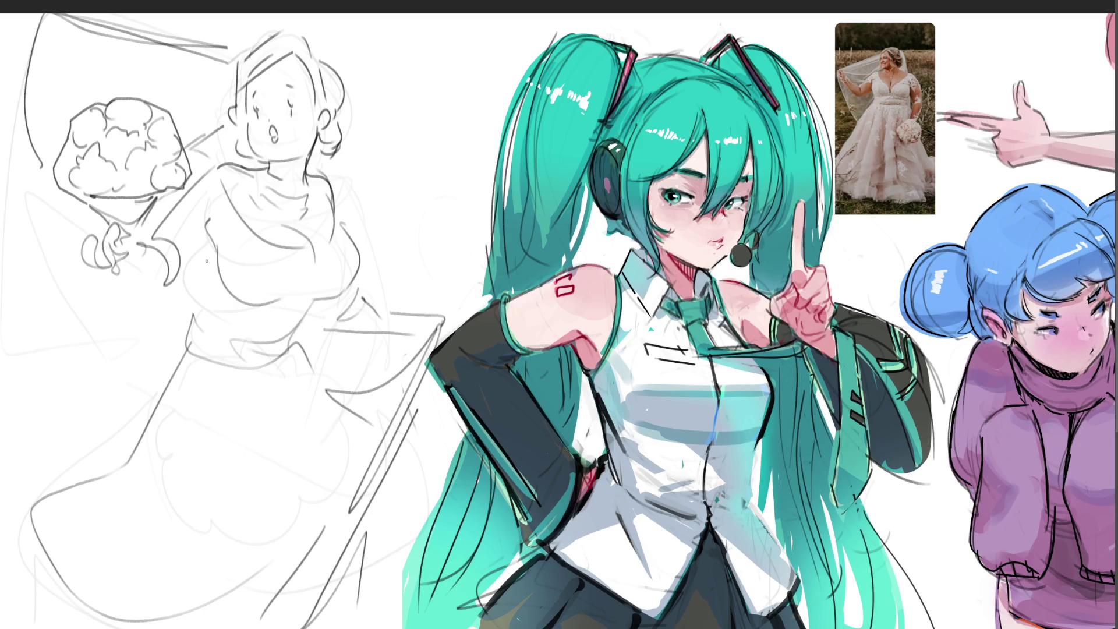
Step: Sketch the lower torso lines, shape the waist and draw the waistline
{"action": "mouse_move", "coordinate": [206, 244]}
{"action": "left_mouse_down"}
{"action": "mouse_move", "coordinate": [200, 320]}
{"action": "mouse_move", "coordinate": [304, 306]}
{"action": "left_mouse_up"}
{"action": "mouse_move", "coordinate": [278, 343]}
{"action": "left_mouse_down"}
{"action": "mouse_move", "coordinate": [326, 294]}
{"action": "mouse_move", "coordinate": [226, 349]}
{"action": "left_mouse_up"}
{"action": "mouse_move", "coordinate": [207, 311]}
{"action": "left_mouse_down"}
{"action": "mouse_move", "coordinate": [307, 358]}
{"action": "mouse_move", "coordinate": [179, 359]}
{"action": "mouse_move", "coordinate": [311, 354]}
{"action": "mouse_move", "coordinate": [182, 352]}
{"action": "mouse_move", "coordinate": [208, 405]}
{"action": "left_mouse_up"}
{"action": "mouse_move", "coordinate": [282, 351]}
{"action": "left_mouse_down"}
{"action": "mouse_move", "coordinate": [354, 423]}
{"action": "mouse_move", "coordinate": [431, 333]}
{"action": "left_mouse_up"}
Step: Draw the long flaring skirt lines of the wide gown down to its bottom edge
{"action": "mouse_move", "coordinate": [432, 333]}
{"action": "left_mouse_down"}
{"action": "mouse_move", "coordinate": [344, 524]}
{"action": "mouse_move", "coordinate": [229, 588]}
{"action": "left_mouse_up"}
{"action": "left_click_drag", "start_coordinate": [182, 377], "coordinate": [70, 490]}
{"action": "left_click_drag", "start_coordinate": [41, 613], "coordinate": [174, 515]}
{"action": "mouse_move", "coordinate": [175, 627]}
{"action": "left_mouse_down"}
{"action": "mouse_move", "coordinate": [376, 550]}
{"action": "mouse_move", "coordinate": [348, 594]}
{"action": "left_mouse_up"}
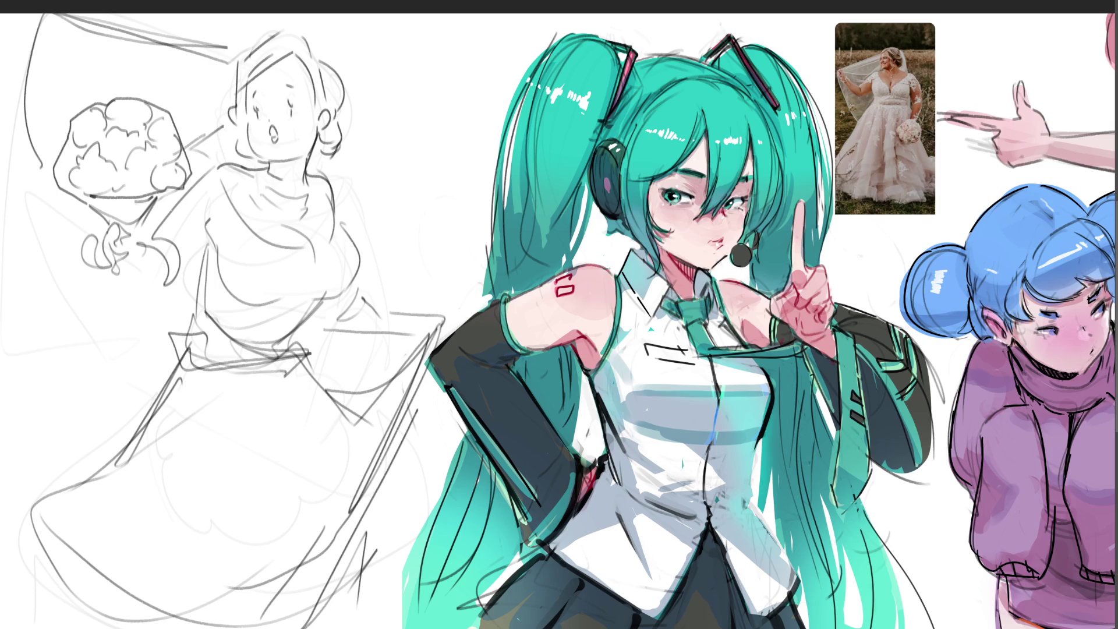
Step: Brush the soft eraser over the bride's head to fade the face and neck lines
{"action": "left_click_drag", "start_coordinate": [279, 100], "coordinate": [287, 107]}
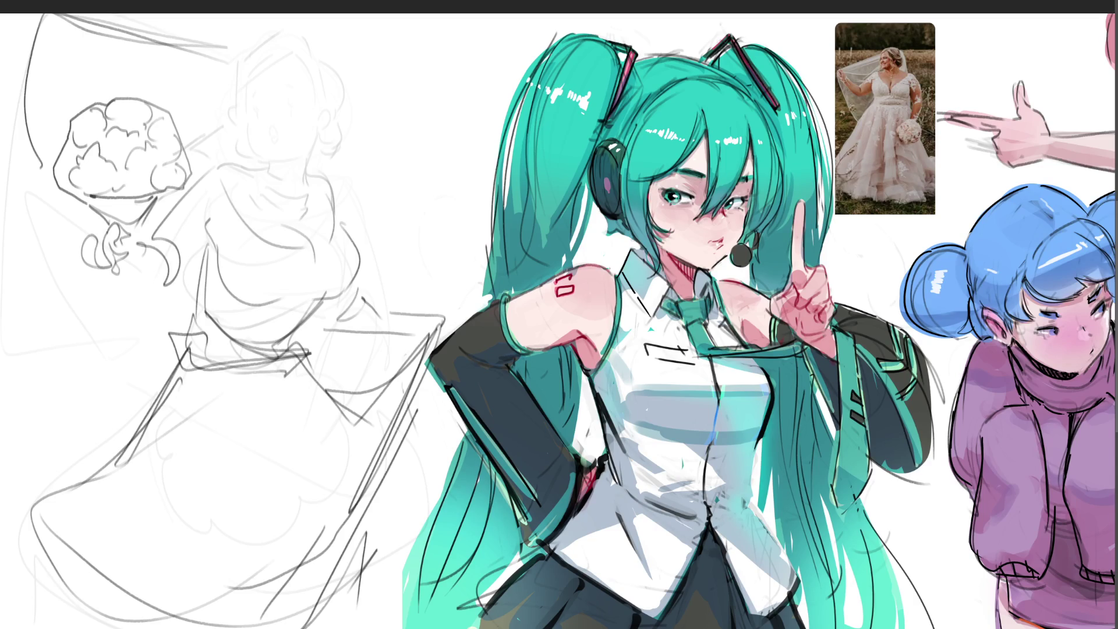
Step: Redraw the bride's closed eyes, left jaw and cheek line, and hair strands beside the face
{"action": "left_click_drag", "start_coordinate": [296, 122], "coordinate": [298, 153]}
{"action": "left_click_drag", "start_coordinate": [299, 104], "coordinate": [291, 105]}
{"action": "mouse_move", "coordinate": [247, 121]}
{"action": "left_mouse_down"}
{"action": "mouse_move", "coordinate": [270, 162]}
{"action": "mouse_move", "coordinate": [318, 139]}
{"action": "mouse_move", "coordinate": [310, 177]}
{"action": "left_mouse_up"}
{"action": "left_click_drag", "start_coordinate": [247, 150], "coordinate": [261, 173]}
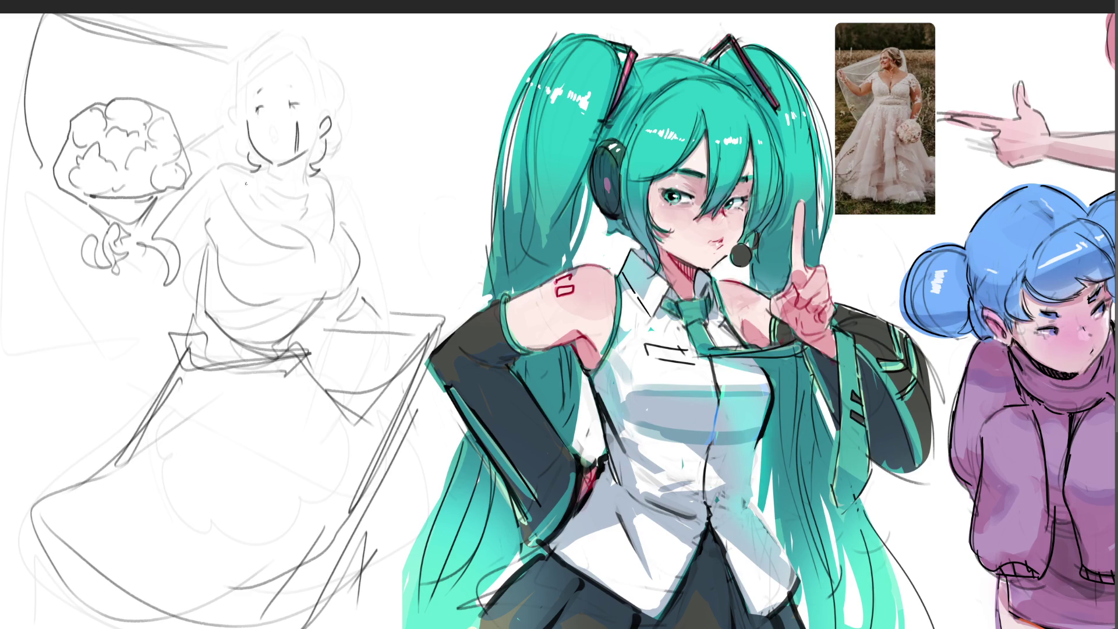
Step: Add curly trim strokes on the sketch's left and draw both eyebrows above the closed eyes
{"action": "mouse_move", "coordinate": [145, 294]}
{"action": "left_mouse_down"}
{"action": "mouse_move", "coordinate": [110, 332]}
{"action": "mouse_move", "coordinate": [27, 350]}
{"action": "left_mouse_up"}
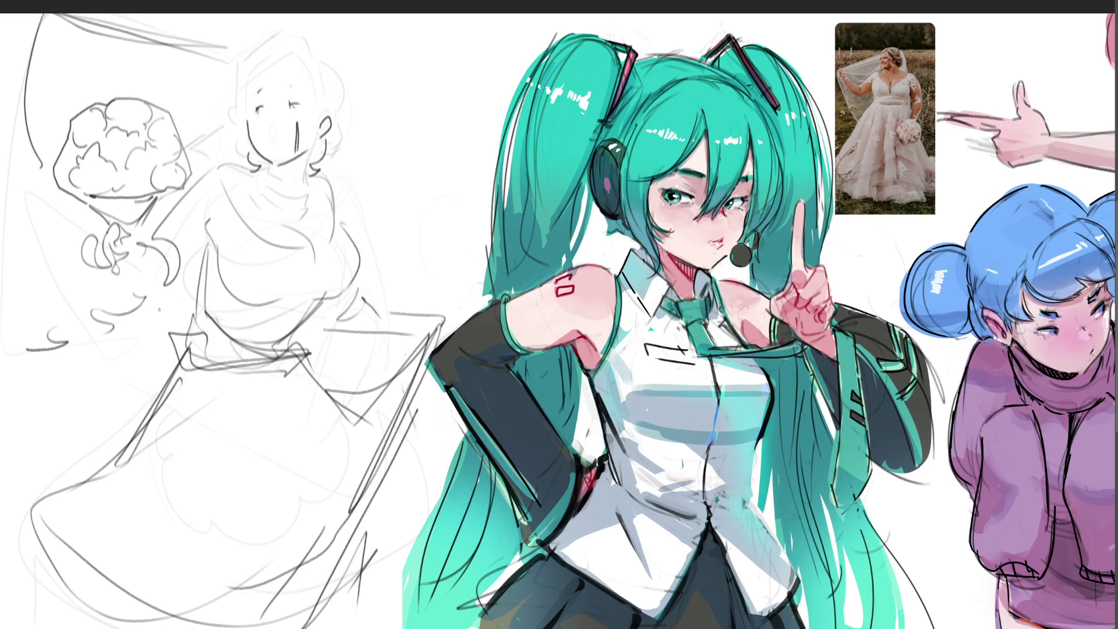
{"action": "mouse_move", "coordinate": [10, 255]}
{"action": "left_mouse_down"}
{"action": "mouse_move", "coordinate": [46, 256]}
{"action": "mouse_move", "coordinate": [66, 238]}
{"action": "left_mouse_up"}
{"action": "left_click_drag", "start_coordinate": [257, 92], "coordinate": [267, 85]}
{"action": "left_click_drag", "start_coordinate": [288, 85], "coordinate": [301, 91]}
Step: Sketch the veil's peak above the head, undoing and redrawing the strokes that miss
{"action": "mouse_move", "coordinate": [285, 47]}
{"action": "left_mouse_down"}
{"action": "mouse_move", "coordinate": [214, 103]}
{"action": "mouse_move", "coordinate": [294, 55]}
{"action": "left_mouse_up"}
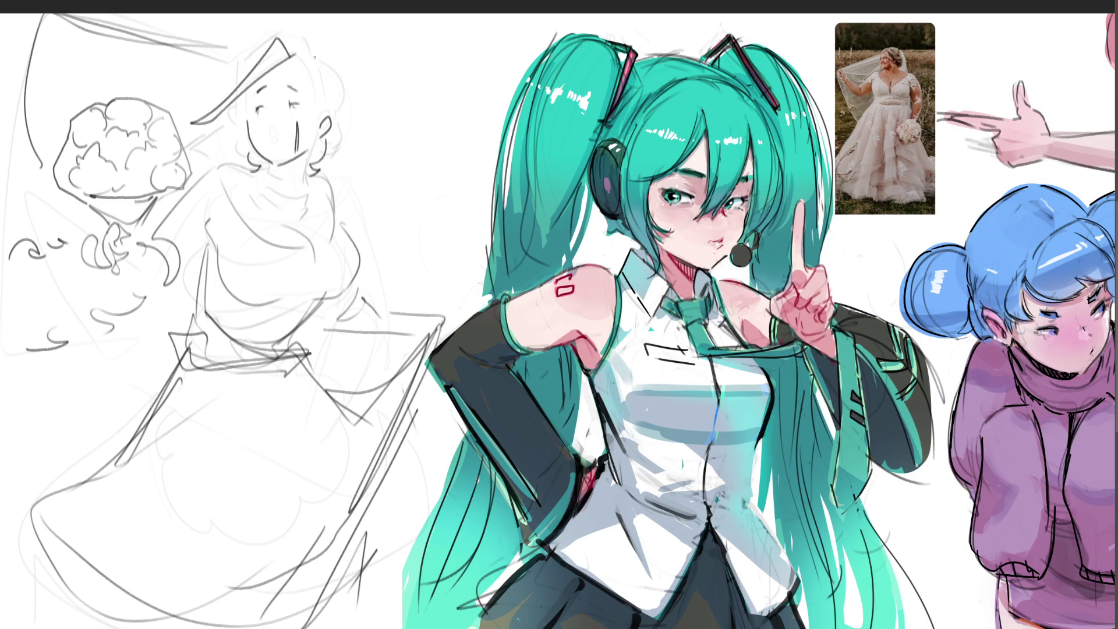
{"action": "key", "text": "ctrl+z"}
{"action": "mouse_move", "coordinate": [289, 64]}
{"action": "left_mouse_down"}
{"action": "mouse_move", "coordinate": [275, 36]}
{"action": "mouse_move", "coordinate": [225, 104]}
{"action": "left_mouse_up"}
{"action": "left_click_drag", "start_coordinate": [154, 96], "coordinate": [208, 109]}
{"action": "left_click_drag", "start_coordinate": [243, 86], "coordinate": [207, 114]}
{"action": "mouse_move", "coordinate": [281, 60]}
{"action": "left_mouse_down"}
{"action": "mouse_move", "coordinate": [244, 86]}
{"action": "mouse_move", "coordinate": [299, 51]}
{"action": "mouse_move", "coordinate": [301, 81]}
{"action": "mouse_move", "coordinate": [293, 42]}
{"action": "mouse_move", "coordinate": [298, 54]}
{"action": "left_mouse_up"}
{"action": "key", "text": "ctrl+z"}
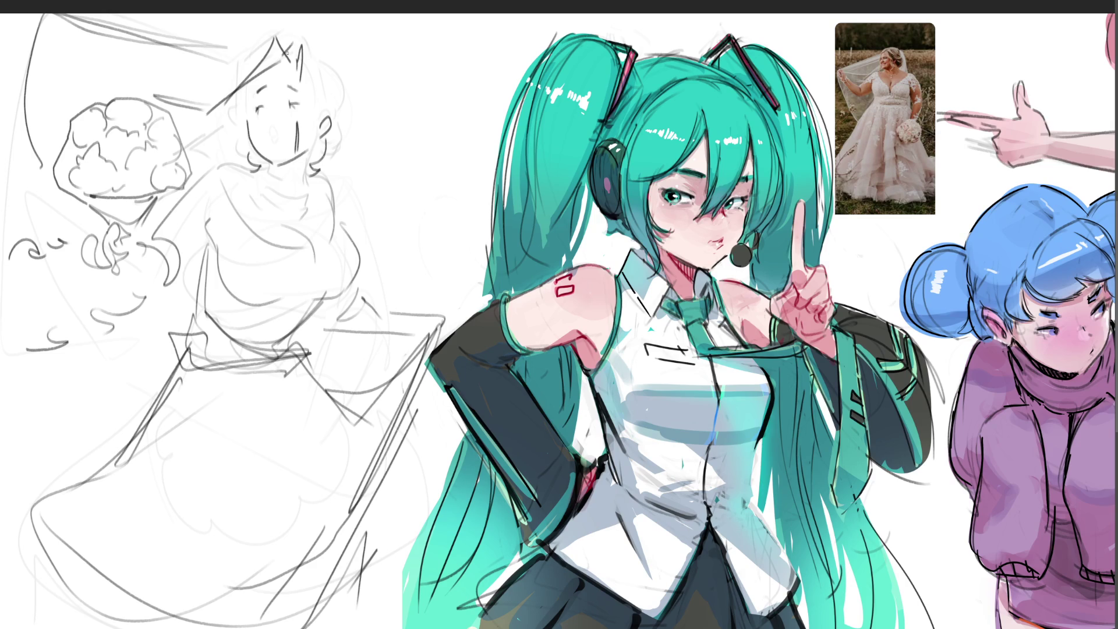
{"action": "key", "text": "ctrl+z"}
Step: Draw the veil edge running down-right from the peak and rework the left hair stroke
{"action": "mouse_move", "coordinate": [259, 59]}
{"action": "left_mouse_down"}
{"action": "mouse_move", "coordinate": [221, 68]}
{"action": "mouse_move", "coordinate": [268, 41]}
{"action": "mouse_move", "coordinate": [250, 81]}
{"action": "left_mouse_up"}
{"action": "mouse_move", "coordinate": [281, 37]}
{"action": "left_mouse_down"}
{"action": "mouse_move", "coordinate": [328, 62]}
{"action": "mouse_move", "coordinate": [340, 128]}
{"action": "left_mouse_up"}
{"action": "mouse_move", "coordinate": [306, 66]}
{"action": "left_mouse_down"}
{"action": "mouse_move", "coordinate": [342, 136]}
{"action": "mouse_move", "coordinate": [317, 167]}
{"action": "left_mouse_up"}
{"action": "key", "text": "ctrl+z"}
{"action": "mouse_move", "coordinate": [250, 85]}
{"action": "left_mouse_down"}
{"action": "mouse_move", "coordinate": [244, 104]}
{"action": "mouse_move", "coordinate": [277, 145]}
{"action": "mouse_move", "coordinate": [268, 180]}
{"action": "mouse_move", "coordinate": [299, 195]}
{"action": "left_mouse_up"}
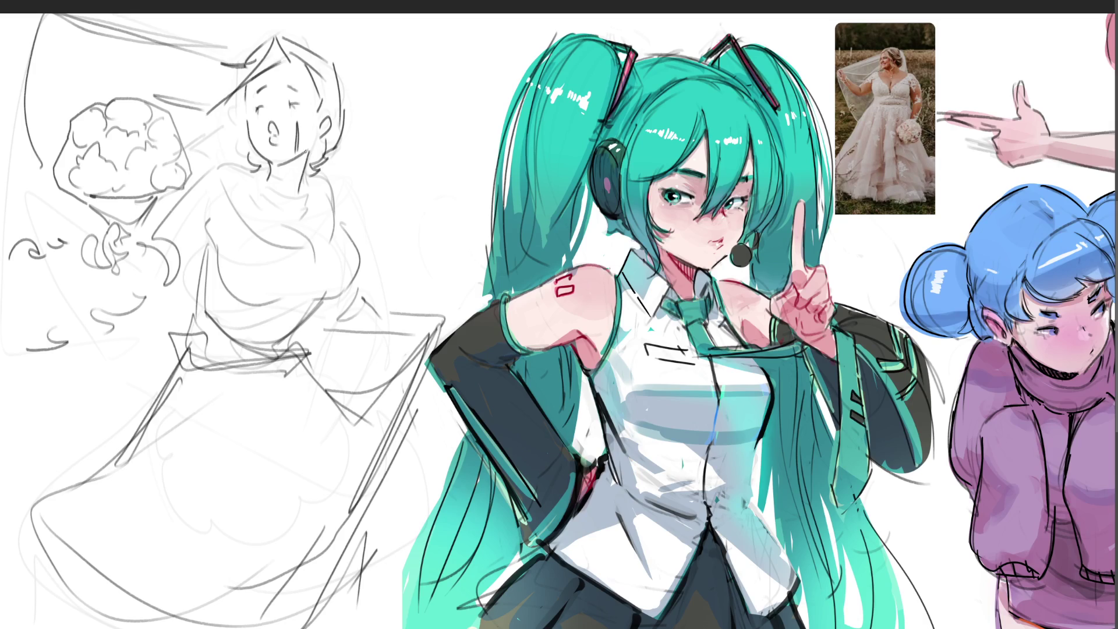
Step: Redraw the right side of the neck and sketch the bride's left and right shoulder lines
{"action": "key", "text": "ctrl+z"}
{"action": "mouse_move", "coordinate": [309, 152]}
{"action": "left_mouse_down"}
{"action": "mouse_move", "coordinate": [300, 194]}
{"action": "mouse_move", "coordinate": [218, 169]}
{"action": "mouse_move", "coordinate": [251, 172]}
{"action": "mouse_move", "coordinate": [284, 213]}
{"action": "mouse_move", "coordinate": [305, 212]}
{"action": "left_mouse_up"}
{"action": "key", "text": "ctrl+z"}
{"action": "key", "text": "ctrl+z"}
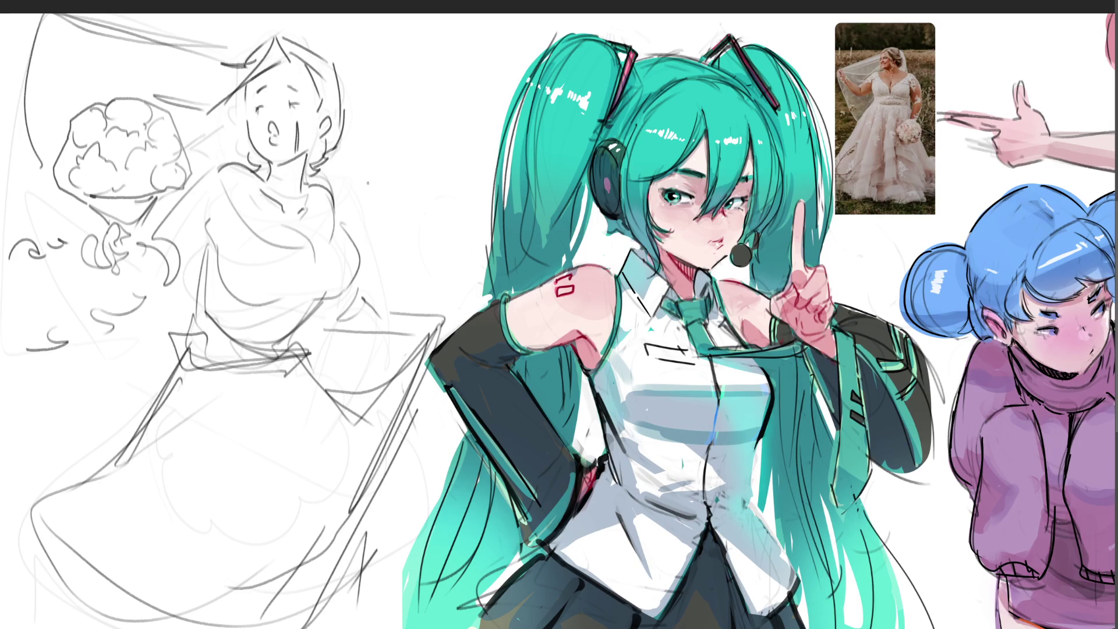
{"action": "mouse_move", "coordinate": [217, 175]}
{"action": "left_mouse_down"}
{"action": "mouse_move", "coordinate": [250, 224]}
{"action": "mouse_move", "coordinate": [315, 250]}
{"action": "mouse_move", "coordinate": [336, 252]}
{"action": "mouse_move", "coordinate": [345, 238]}
{"action": "left_mouse_up"}
{"action": "mouse_move", "coordinate": [333, 199]}
{"action": "left_mouse_down"}
{"action": "mouse_move", "coordinate": [336, 287]}
{"action": "mouse_move", "coordinate": [356, 266]}
{"action": "mouse_move", "coordinate": [325, 299]}
{"action": "left_mouse_up"}
Step: Sketch rough lines across the chest and darken the left outline of the torso
{"action": "key", "text": "ctrl+z"}
{"action": "key", "text": "ctrl+z"}
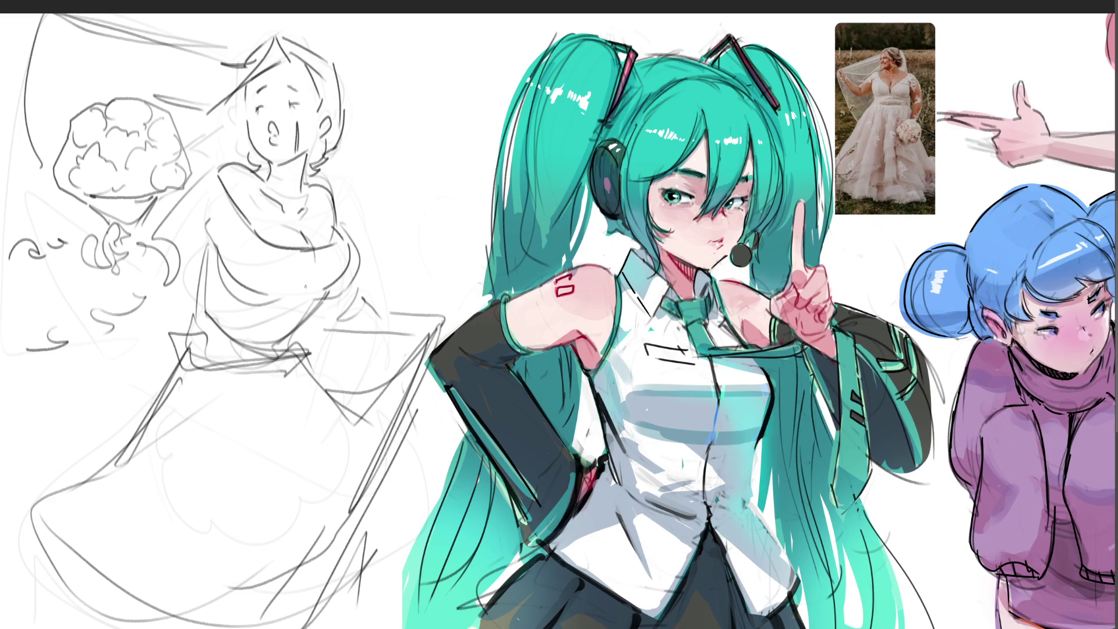
{"action": "mouse_move", "coordinate": [276, 288]}
{"action": "left_mouse_down"}
{"action": "mouse_move", "coordinate": [306, 286]}
{"action": "mouse_move", "coordinate": [316, 313]}
{"action": "mouse_move", "coordinate": [299, 350]}
{"action": "left_mouse_up"}
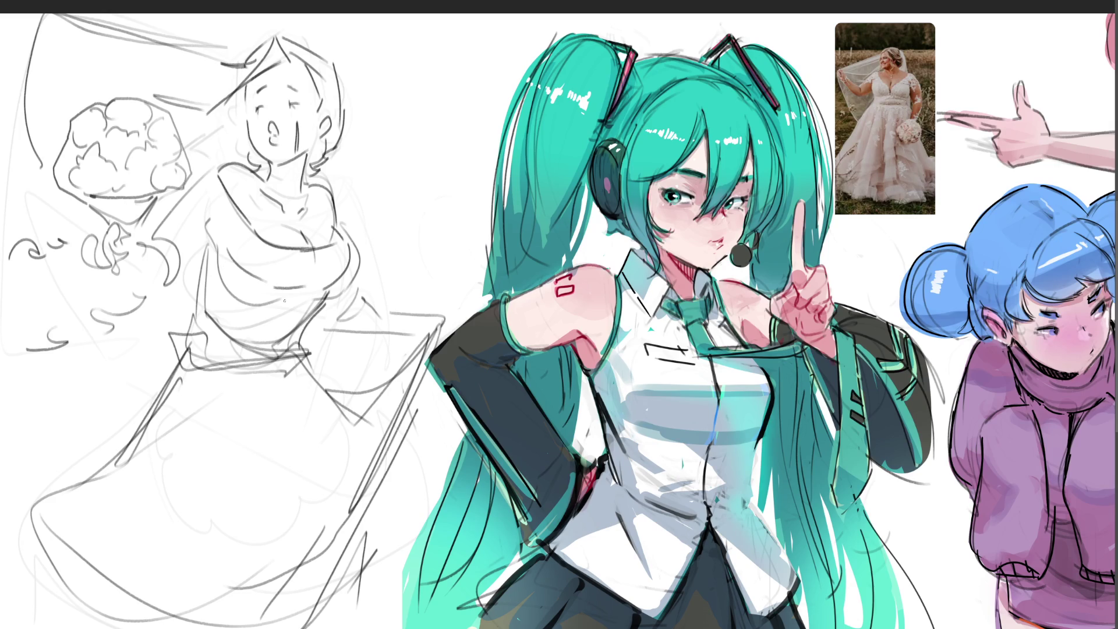
{"action": "left_click_drag", "start_coordinate": [210, 252], "coordinate": [212, 314]}
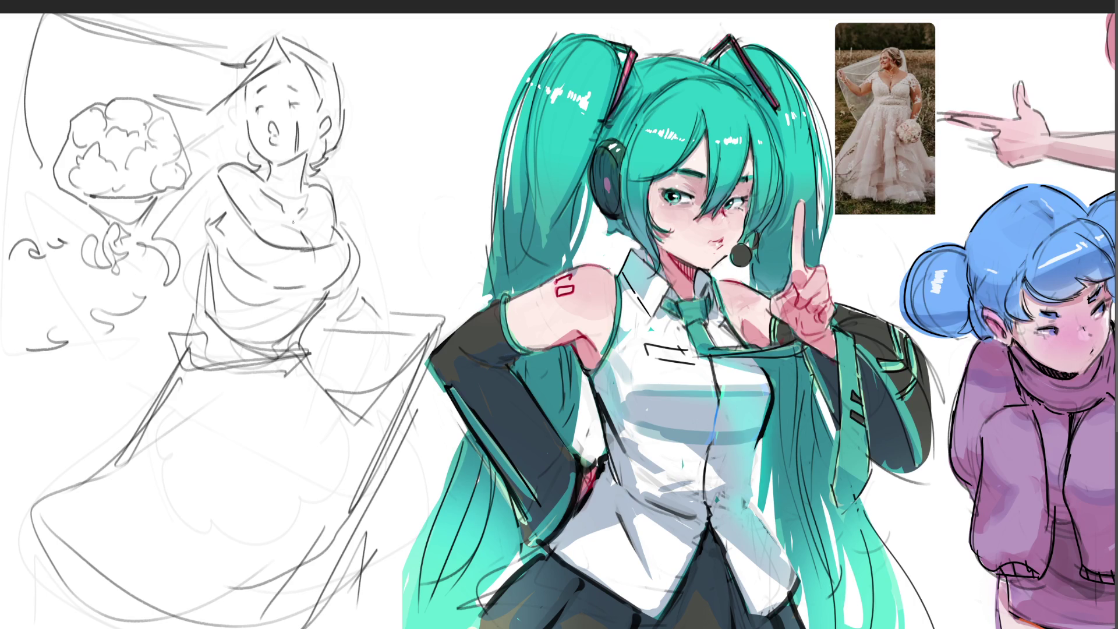
Step: Darken the bride's shoulder, arm and torso outlines with the pencil brush
{"action": "mouse_move", "coordinate": [198, 244]}
{"action": "left_mouse_down"}
{"action": "mouse_move", "coordinate": [222, 212]}
{"action": "mouse_move", "coordinate": [179, 265]}
{"action": "left_mouse_up"}
{"action": "left_click_drag", "start_coordinate": [226, 229], "coordinate": [207, 244]}
{"action": "left_click_drag", "start_coordinate": [215, 171], "coordinate": [170, 229]}
{"action": "left_click_drag", "start_coordinate": [340, 229], "coordinate": [337, 212]}
{"action": "left_click_drag", "start_coordinate": [361, 289], "coordinate": [372, 312]}
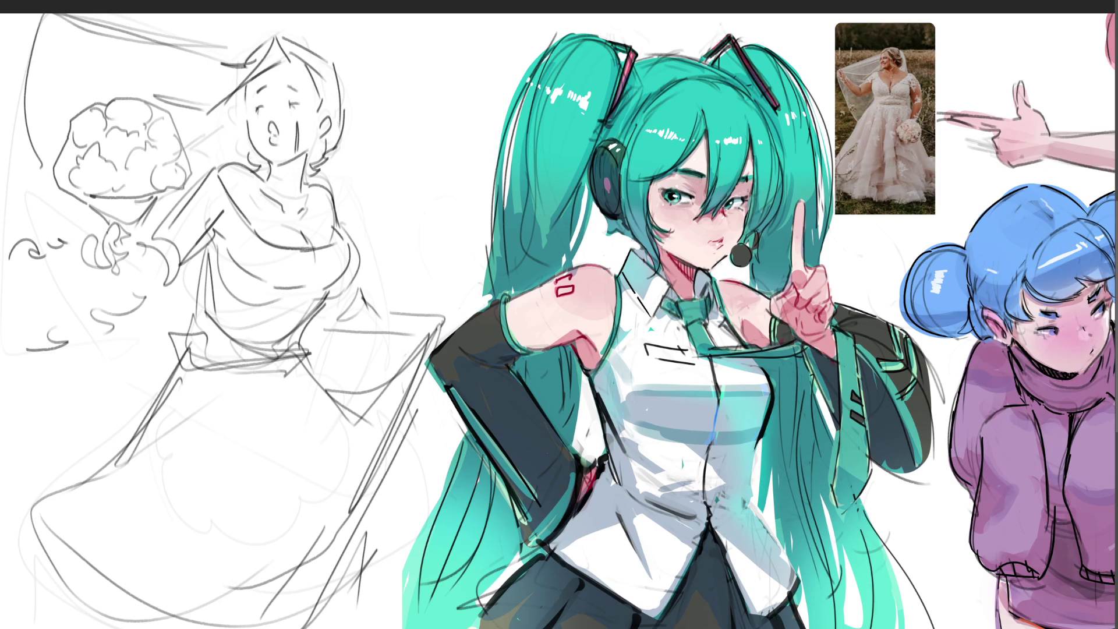
Step: Add a lash beside the bride's closed left eye and fit the canvas in view
{"action": "mouse_move", "coordinate": [253, 102]}
{"action": "left_mouse_down"}
{"action": "mouse_move", "coordinate": [307, 104]}
{"action": "mouse_move", "coordinate": [296, 89]}
{"action": "mouse_move", "coordinate": [298, 120]}
{"action": "mouse_move", "coordinate": [262, 121]}
{"action": "left_mouse_up"}
{"action": "key", "text": "ctrl+0"}
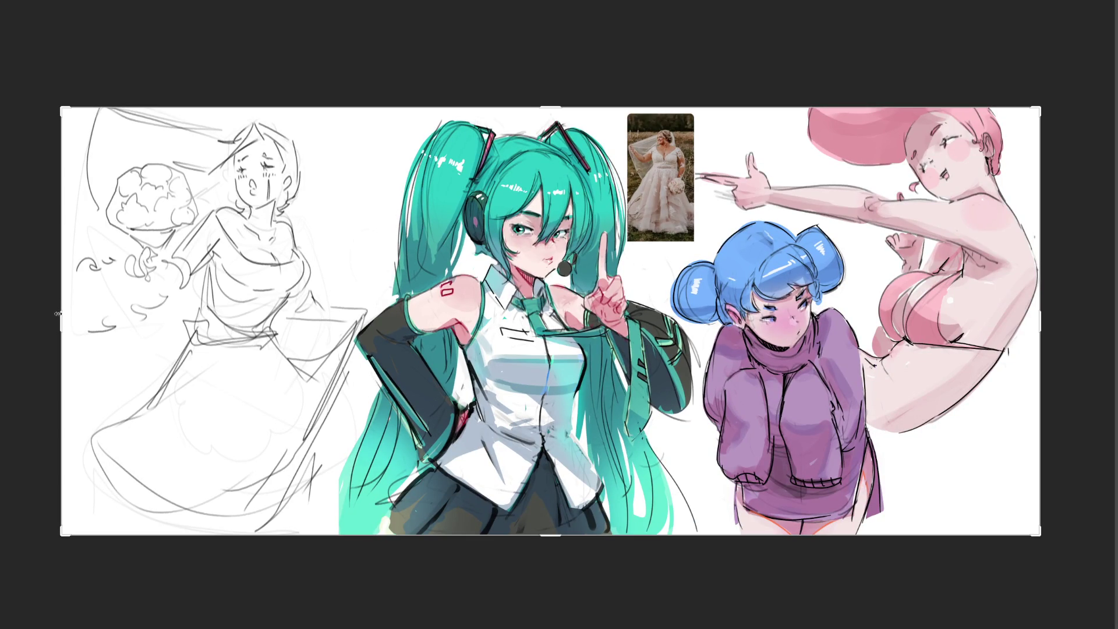
Step: Widen the canvas on its left side with Crop & Resize and apply the new size
{"action": "key", "text": "c"}
{"action": "left_click_drag", "start_coordinate": [59, 314], "coordinate": [46, 321]}
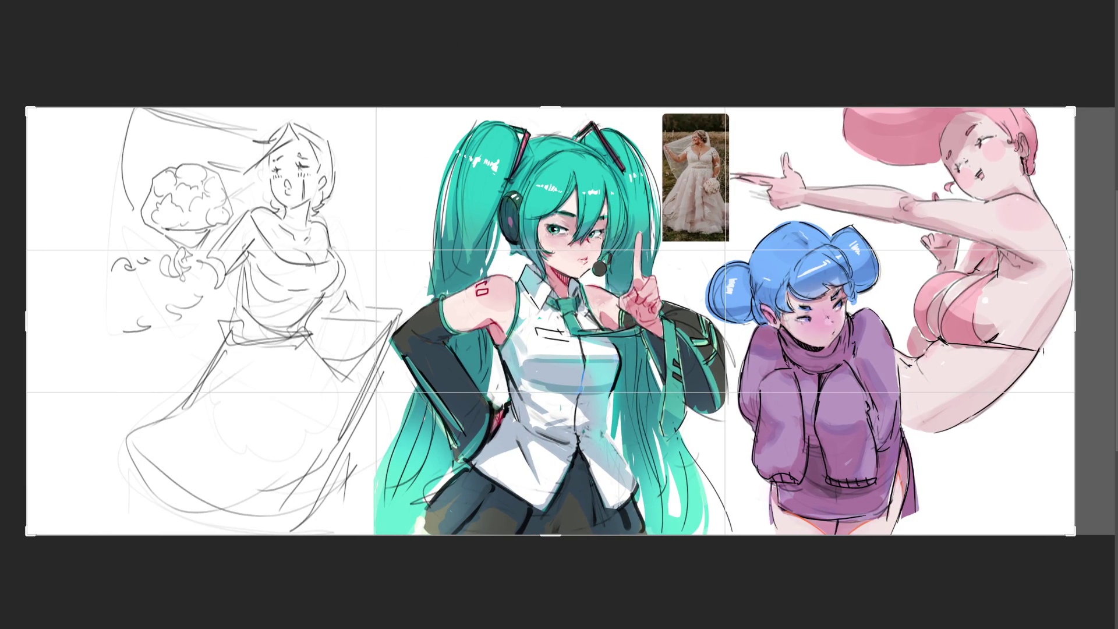
{"action": "key", "text": "Return"}
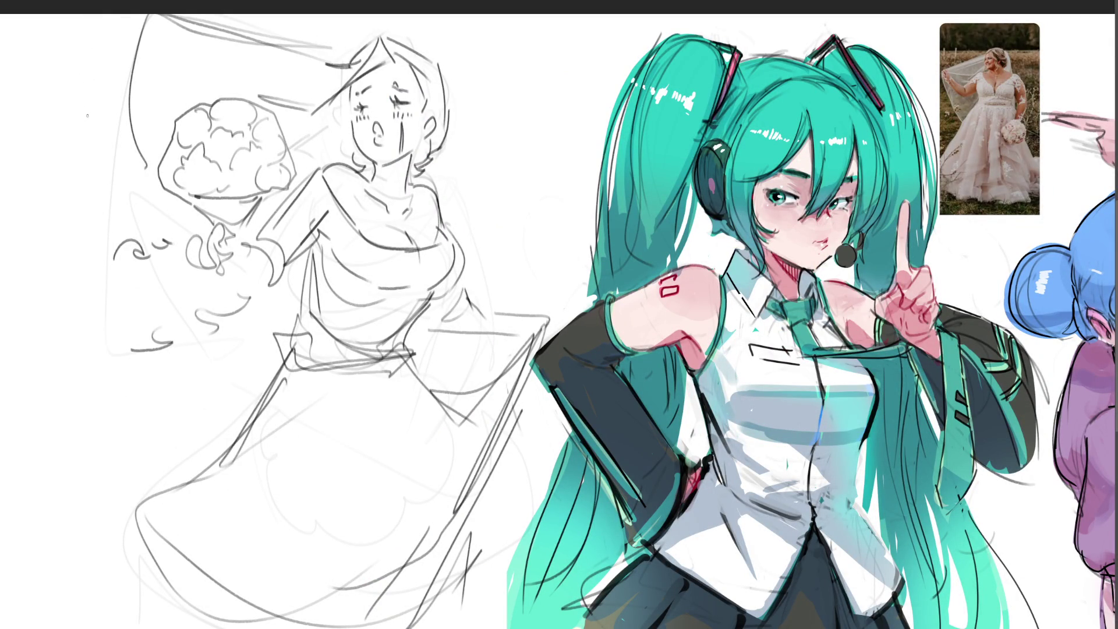
Step: Sketch a small bee with wings at upper left, then start a curve on the bride's chest
{"action": "mouse_move", "coordinate": [39, 120]}
{"action": "left_mouse_down"}
{"action": "mouse_move", "coordinate": [63, 115]}
{"action": "mouse_move", "coordinate": [38, 128]}
{"action": "mouse_move", "coordinate": [77, 129]}
{"action": "left_mouse_up"}
{"action": "mouse_move", "coordinate": [35, 112]}
{"action": "left_mouse_down"}
{"action": "mouse_move", "coordinate": [55, 111]}
{"action": "mouse_move", "coordinate": [44, 131]}
{"action": "mouse_move", "coordinate": [57, 129]}
{"action": "left_mouse_up"}
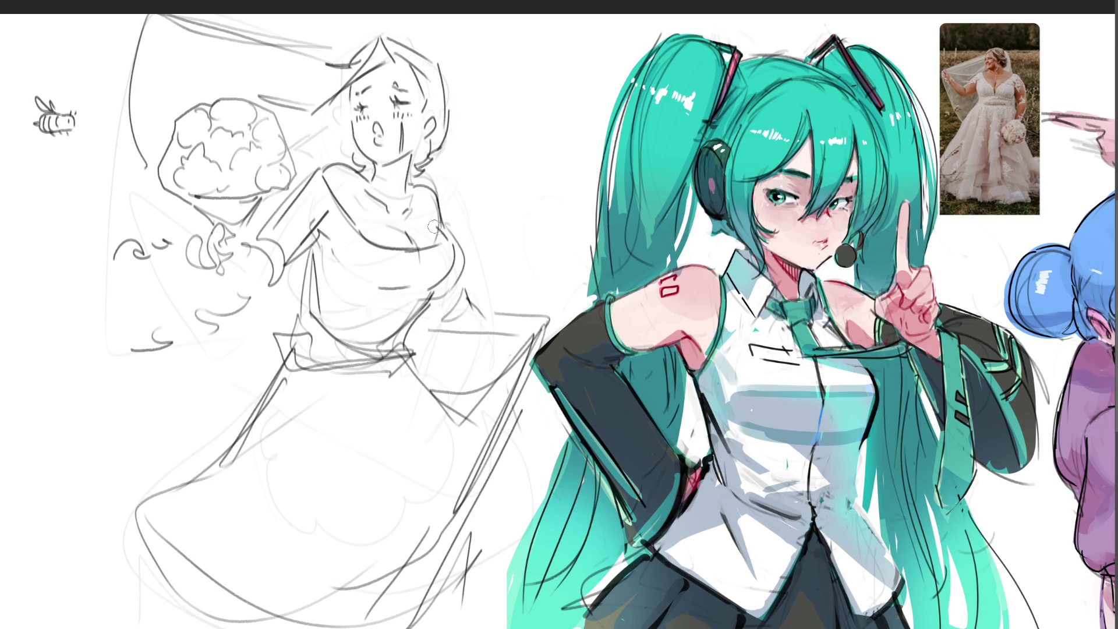
{"action": "mouse_move", "coordinate": [456, 237]}
{"action": "left_mouse_down"}
{"action": "mouse_move", "coordinate": [425, 225]}
{"action": "mouse_move", "coordinate": [411, 239]}
{"action": "left_mouse_up"}
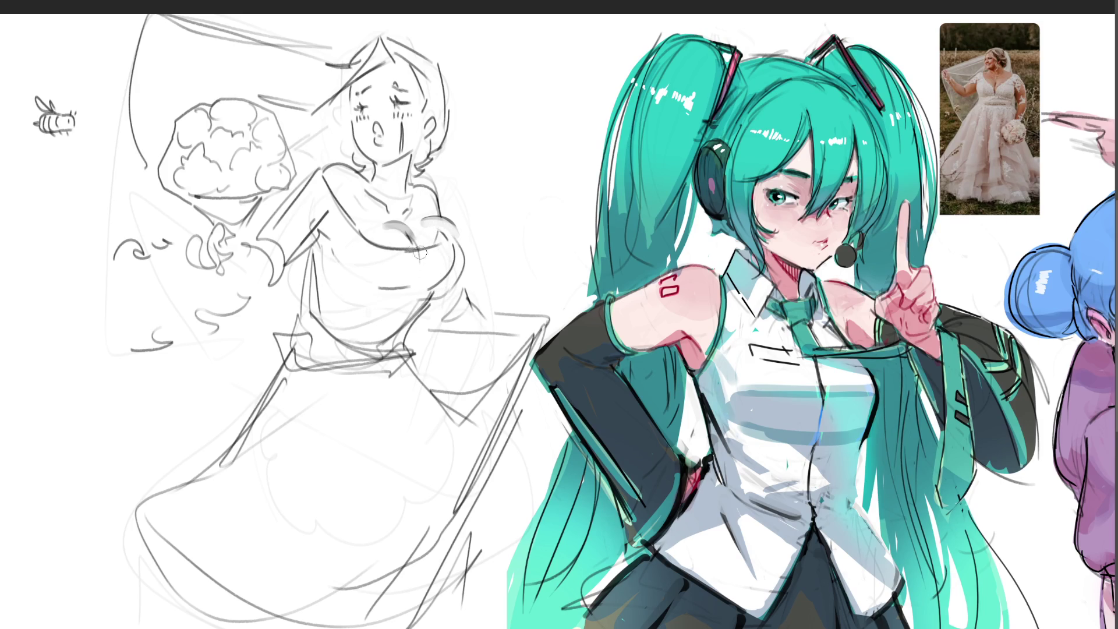
Step: Try chest and torso-side curves on the bodice, undoing the unwanted strokes
{"action": "left_click_drag", "start_coordinate": [353, 285], "coordinate": [396, 298]}
{"action": "left_click_drag", "start_coordinate": [324, 247], "coordinate": [366, 298]}
{"action": "key", "text": "ctrl+z"}
{"action": "left_click_drag", "start_coordinate": [411, 271], "coordinate": [389, 294]}
{"action": "mouse_move", "coordinate": [446, 230]}
{"action": "left_mouse_down"}
{"action": "mouse_move", "coordinate": [459, 281]}
{"action": "mouse_move", "coordinate": [419, 294]}
{"action": "left_mouse_up"}
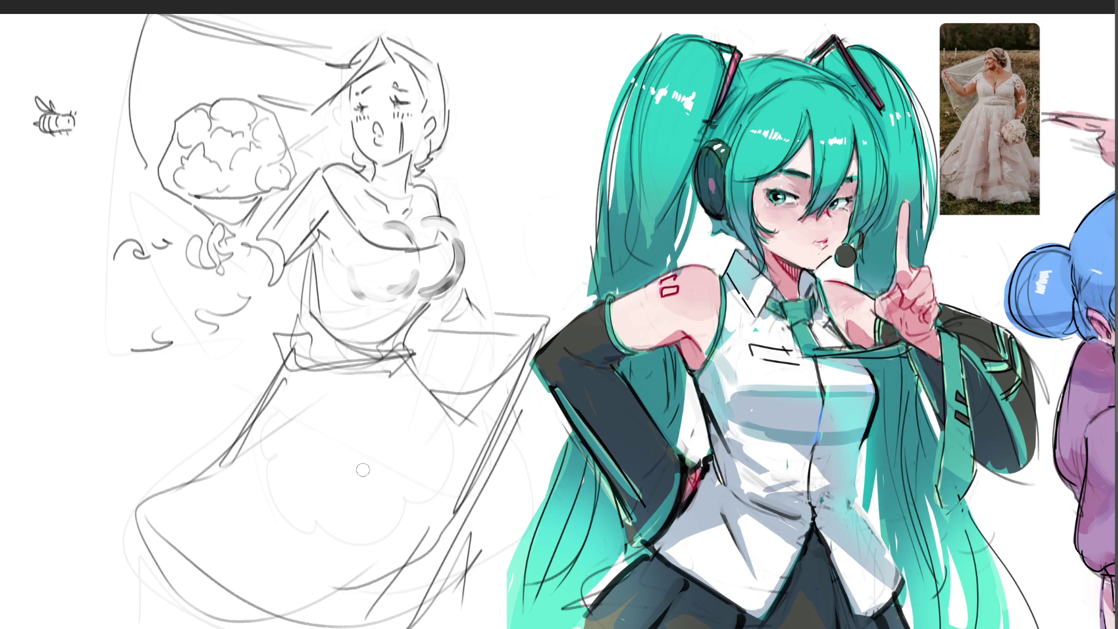
{"action": "key", "text": "ctrl+z"}
{"action": "key", "text": "ctrl+z"}
{"action": "key", "text": "ctrl+z"}
{"action": "key", "text": "ctrl+z"}
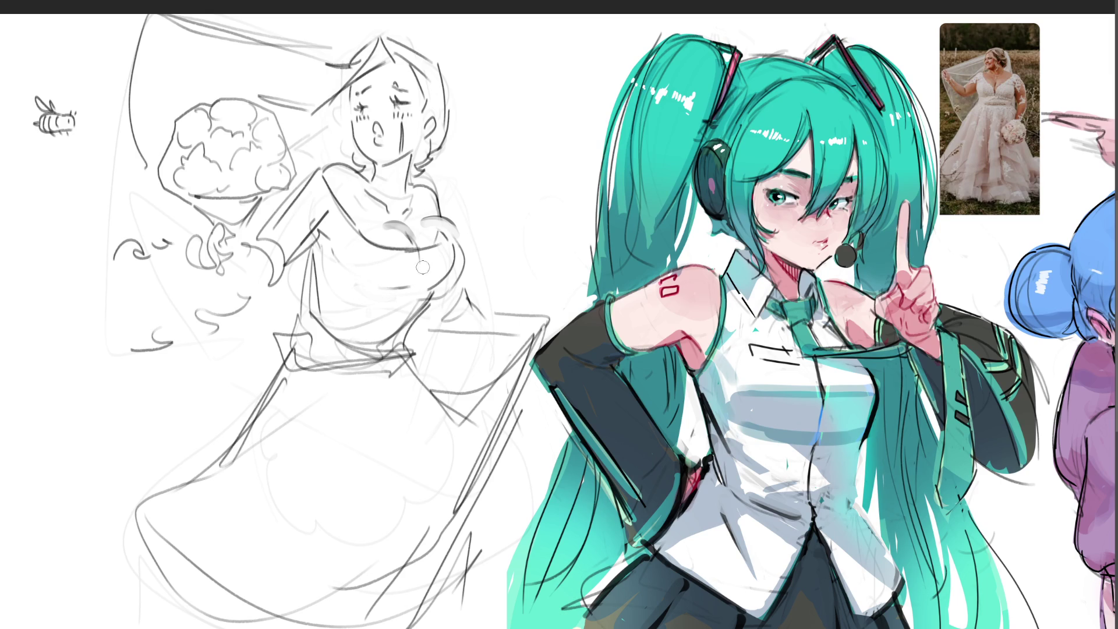
Step: Draw a bolder neckline rising right, erase the thick downward curve and lighten the right chest curve
{"action": "mouse_move", "coordinate": [406, 255]}
{"action": "left_mouse_down"}
{"action": "mouse_move", "coordinate": [454, 243]}
{"action": "mouse_move", "coordinate": [454, 264]}
{"action": "mouse_move", "coordinate": [429, 284]}
{"action": "left_mouse_up"}
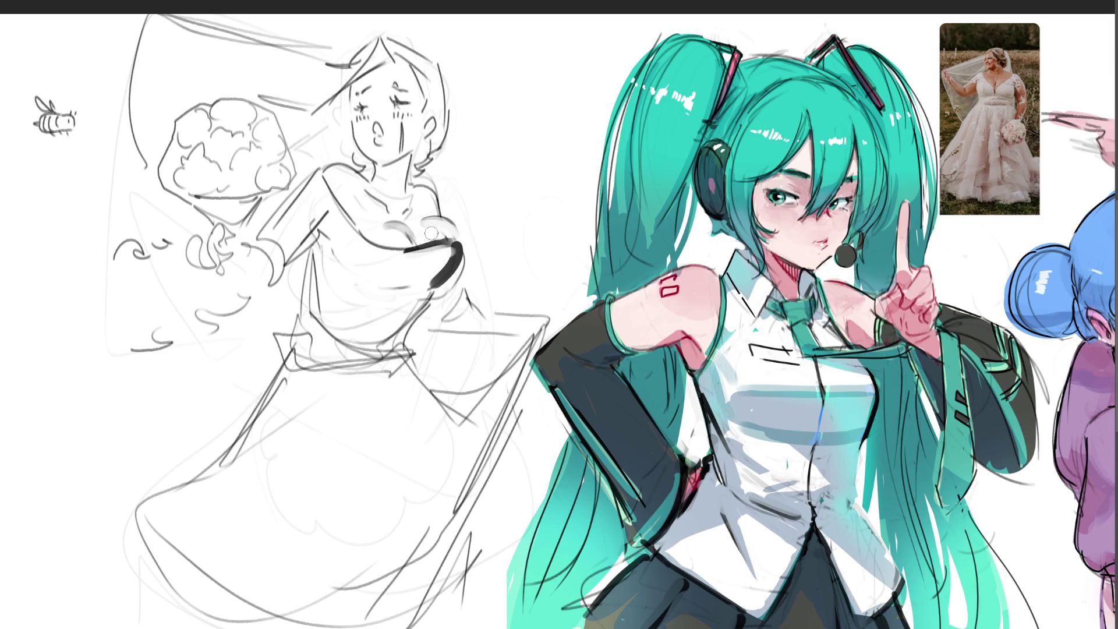
{"action": "mouse_move", "coordinate": [407, 251]}
{"action": "left_mouse_down"}
{"action": "mouse_move", "coordinate": [454, 242]}
{"action": "mouse_move", "coordinate": [436, 283]}
{"action": "left_mouse_up"}
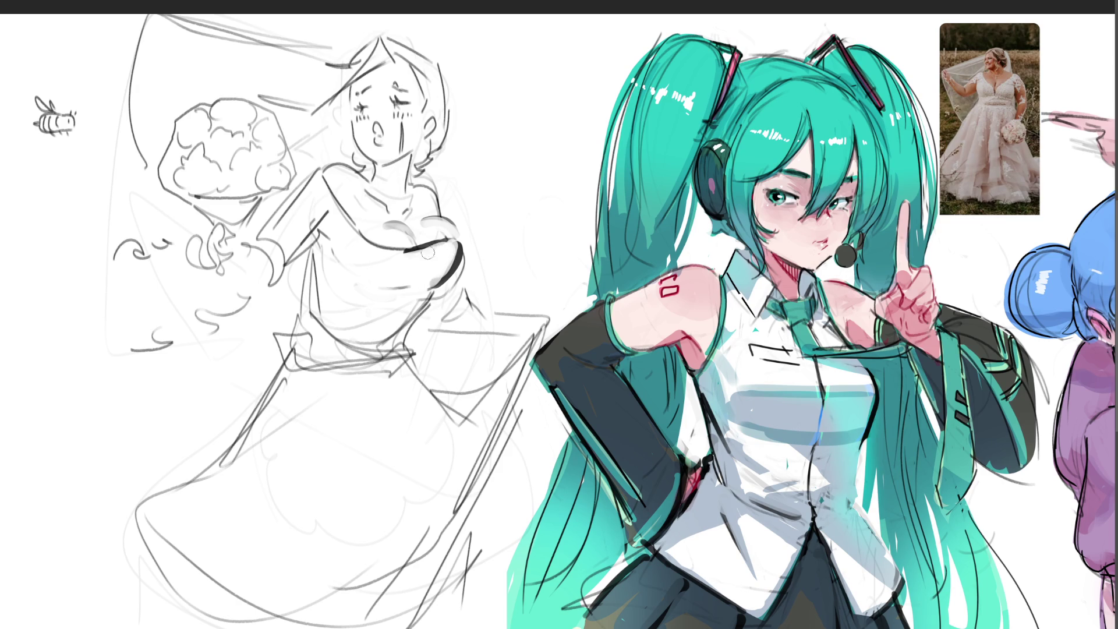
{"action": "left_click_drag", "start_coordinate": [461, 244], "coordinate": [441, 288]}
{"action": "left_click_drag", "start_coordinate": [448, 247], "coordinate": [438, 281]}
{"action": "mouse_move", "coordinate": [411, 268]}
{"action": "left_mouse_down"}
{"action": "mouse_move", "coordinate": [433, 223]}
{"action": "mouse_move", "coordinate": [355, 229]}
{"action": "left_mouse_up"}
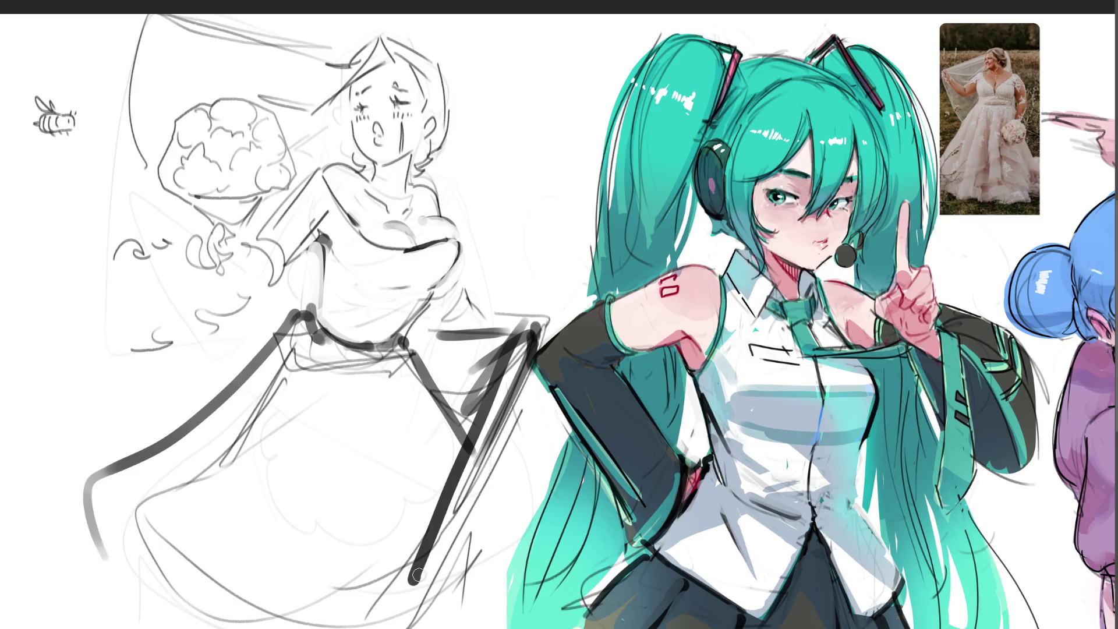
Step: Ink the right skirt folds, the left waist and the skirt's outer contour
{"action": "mouse_move", "coordinate": [473, 482]}
{"action": "left_mouse_down"}
{"action": "mouse_move", "coordinate": [500, 544]}
{"action": "mouse_move", "coordinate": [473, 586]}
{"action": "left_mouse_up"}
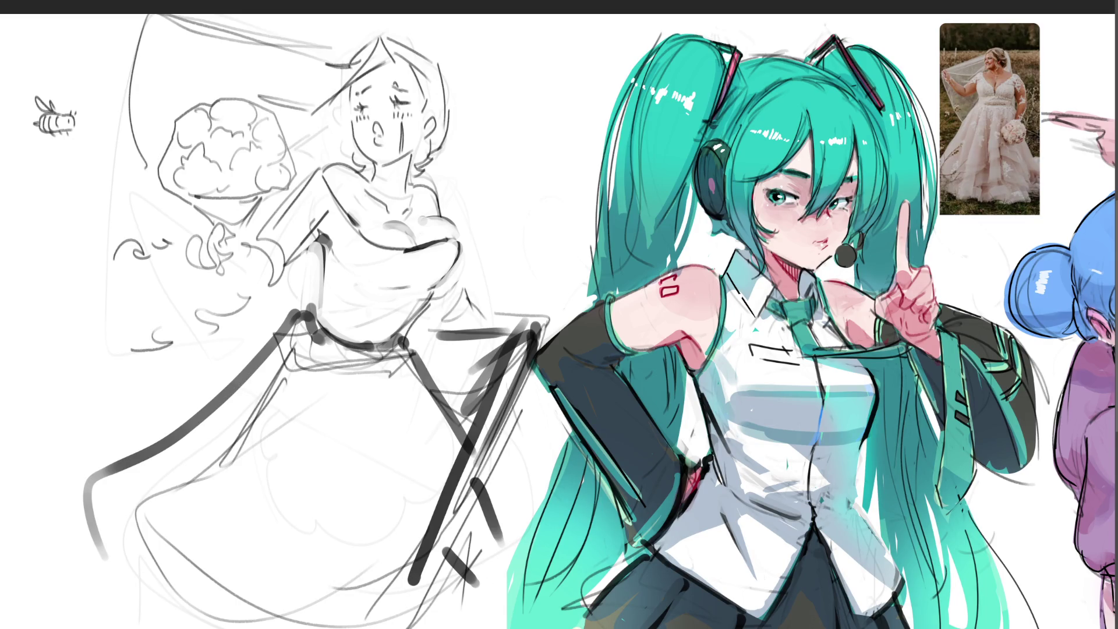
{"action": "left_click_drag", "start_coordinate": [412, 563], "coordinate": [369, 613]}
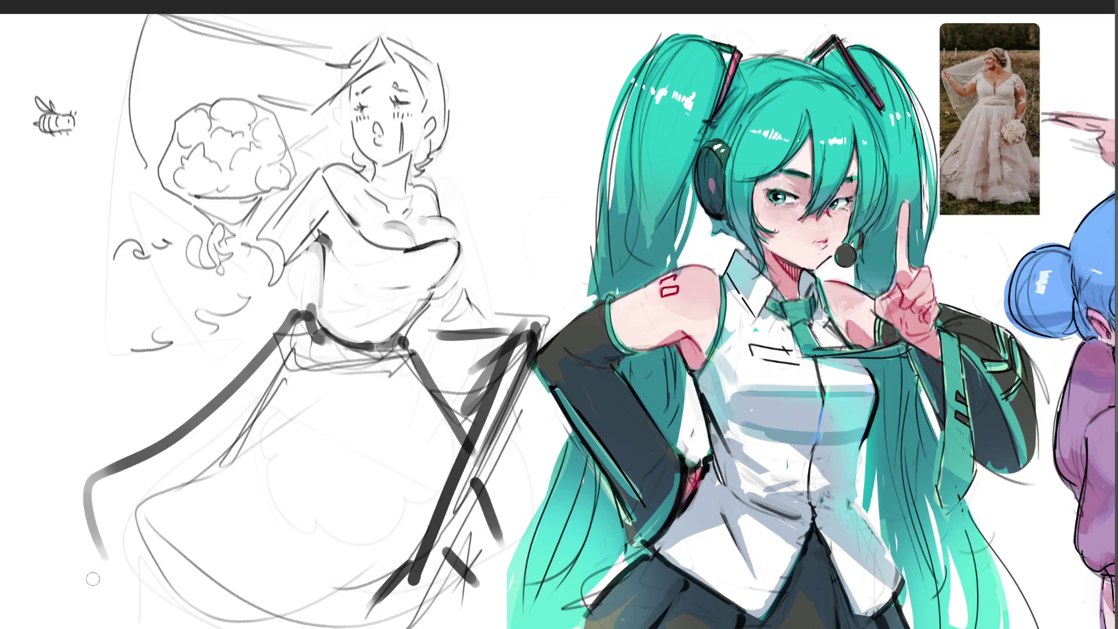
{"action": "left_click_drag", "start_coordinate": [306, 342], "coordinate": [97, 616]}
{"action": "left_click_drag", "start_coordinate": [137, 550], "coordinate": [126, 569]}
{"action": "left_click_drag", "start_coordinate": [321, 367], "coordinate": [195, 525]}
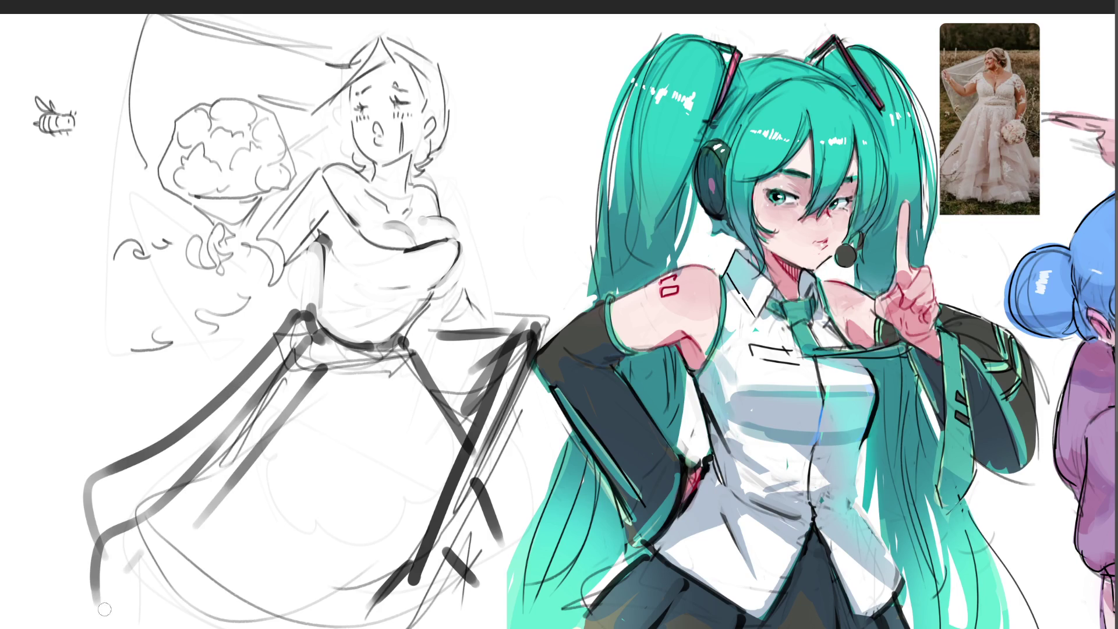
Step: Add hem lines and lower-right folds to the skirt, then draw a bow at the bouquet hand
{"action": "left_click_drag", "start_coordinate": [339, 544], "coordinate": [338, 567]}
{"action": "left_click_drag", "start_coordinate": [301, 627], "coordinate": [373, 611]}
{"action": "mouse_move", "coordinate": [430, 578]}
{"action": "left_mouse_down"}
{"action": "mouse_move", "coordinate": [415, 622]}
{"action": "mouse_move", "coordinate": [451, 574]}
{"action": "left_mouse_up"}
{"action": "left_click_drag", "start_coordinate": [482, 504], "coordinate": [461, 559]}
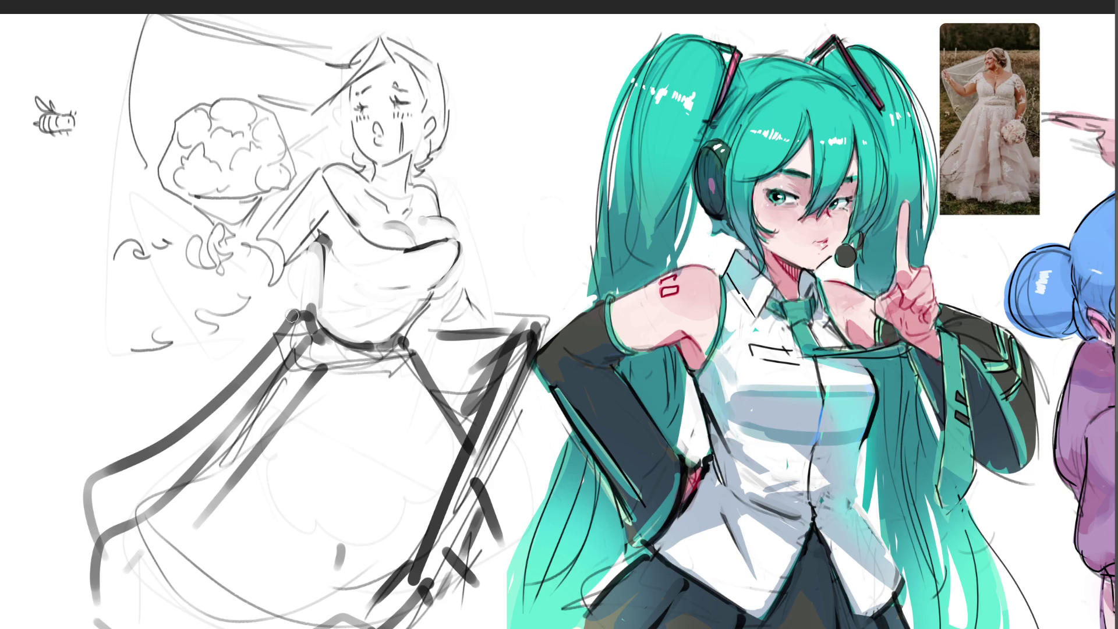
{"action": "mouse_move", "coordinate": [221, 236]}
{"action": "left_mouse_down"}
{"action": "mouse_move", "coordinate": [212, 241]}
{"action": "mouse_move", "coordinate": [230, 255]}
{"action": "mouse_move", "coordinate": [238, 245]}
{"action": "mouse_move", "coordinate": [239, 269]}
{"action": "mouse_move", "coordinate": [213, 247]}
{"action": "mouse_move", "coordinate": [223, 277]}
{"action": "mouse_move", "coordinate": [280, 245]}
{"action": "mouse_move", "coordinate": [273, 270]}
{"action": "mouse_move", "coordinate": [296, 284]}
{"action": "mouse_move", "coordinate": [286, 278]}
{"action": "mouse_move", "coordinate": [329, 227]}
{"action": "mouse_move", "coordinate": [272, 292]}
{"action": "left_mouse_up"}
Step: Draw the arm stroke joining the bouquet hand to the bodice and start a second bee below the first
{"action": "mouse_move", "coordinate": [319, 245]}
{"action": "left_mouse_down"}
{"action": "mouse_move", "coordinate": [295, 262]}
{"action": "mouse_move", "coordinate": [316, 165]}
{"action": "left_mouse_up"}
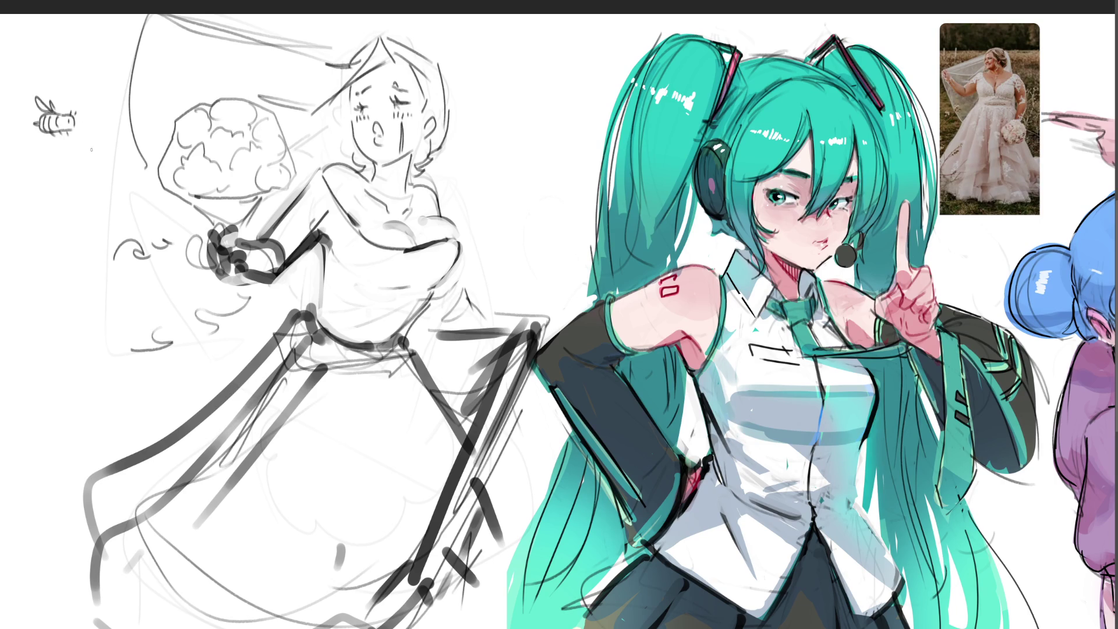
{"action": "mouse_move", "coordinate": [100, 143]}
{"action": "left_mouse_down"}
{"action": "mouse_move", "coordinate": [60, 160]}
{"action": "mouse_move", "coordinate": [84, 143]}
{"action": "mouse_move", "coordinate": [59, 147]}
{"action": "mouse_move", "coordinate": [71, 135]}
{"action": "left_mouse_up"}
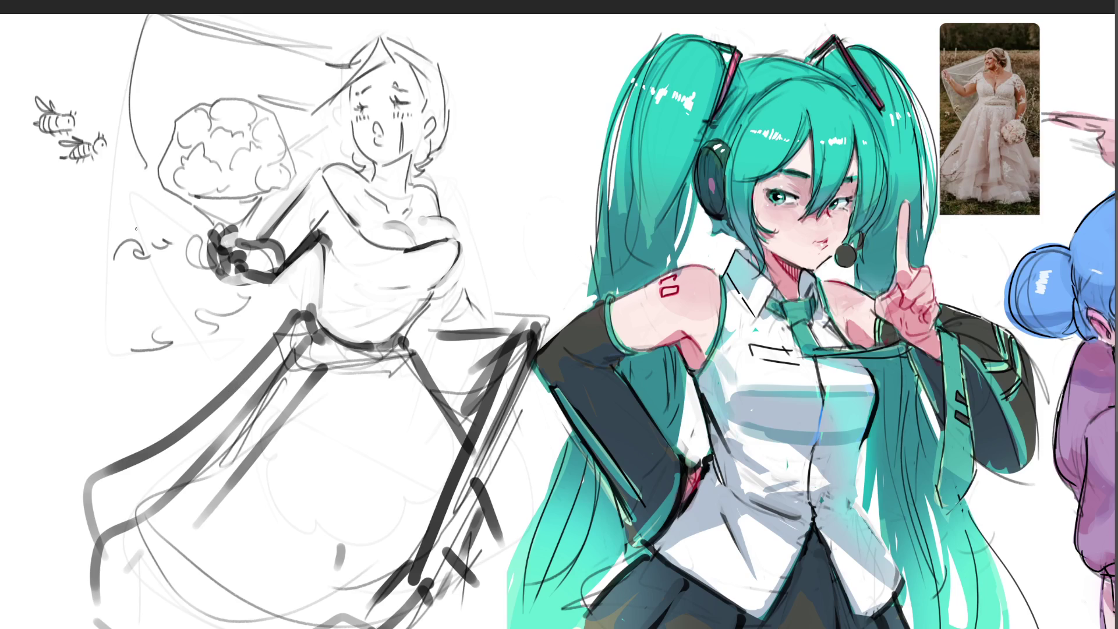
Step: Detail the second bee's wing, head and tail end, then shade the bouquet's left edge
{"action": "left_click_drag", "start_coordinate": [90, 140], "coordinate": [101, 150]}
{"action": "left_click_drag", "start_coordinate": [103, 139], "coordinate": [106, 148]}
{"action": "mouse_move", "coordinate": [100, 137]}
{"action": "left_mouse_down"}
{"action": "mouse_move", "coordinate": [105, 153]}
{"action": "mouse_move", "coordinate": [75, 159]}
{"action": "mouse_move", "coordinate": [89, 161]}
{"action": "left_mouse_up"}
{"action": "mouse_move", "coordinate": [70, 150]}
{"action": "left_mouse_down"}
{"action": "mouse_move", "coordinate": [59, 158]}
{"action": "mouse_move", "coordinate": [99, 135]}
{"action": "left_mouse_up"}
{"action": "left_click_drag", "start_coordinate": [177, 130], "coordinate": [179, 159]}
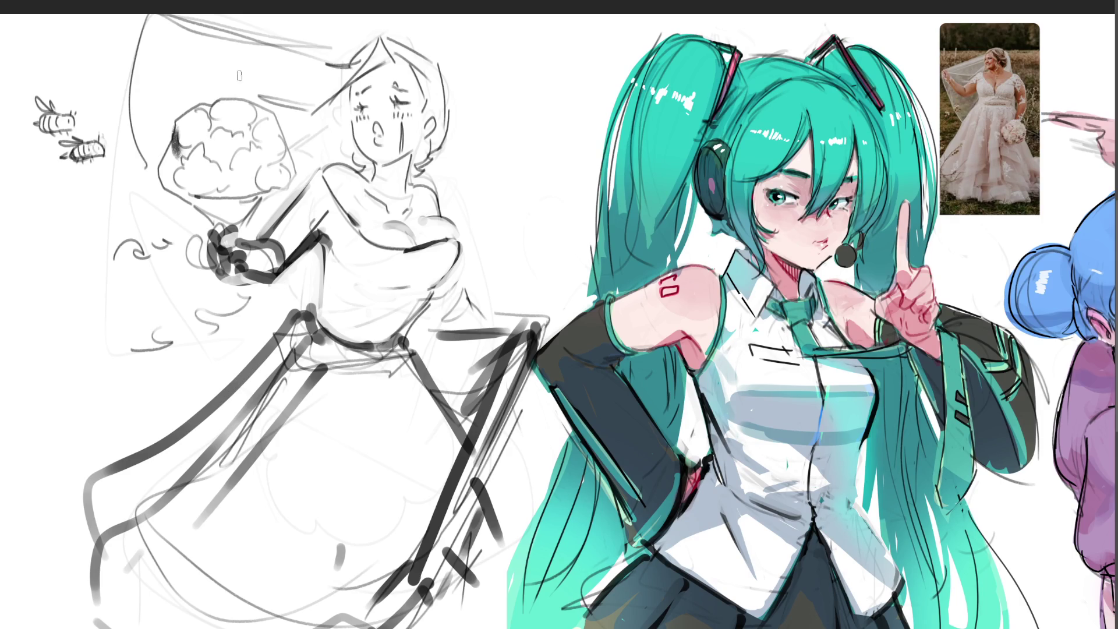